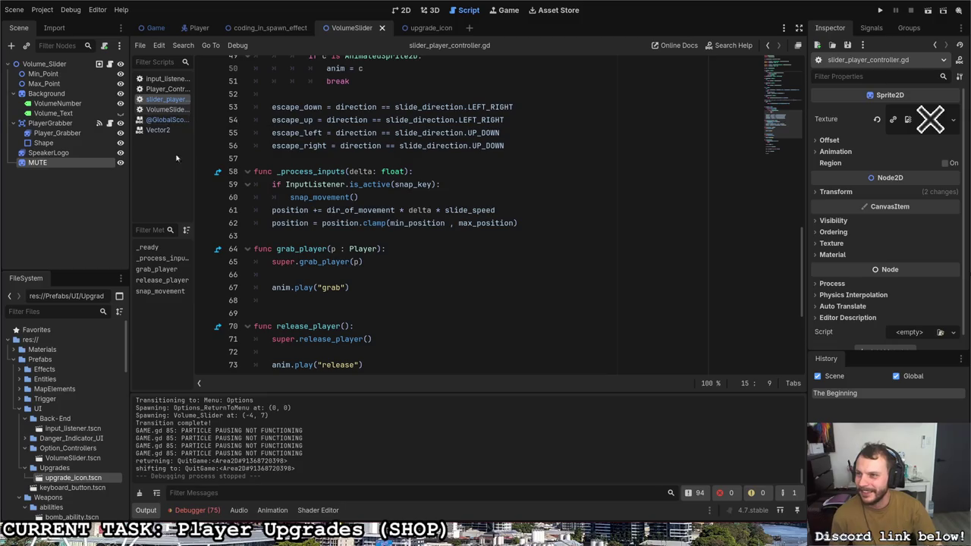
Step: Look through slider_player_controller.gd's snap_movement rounding line and the crease and a accessors
left_click(349, 276)
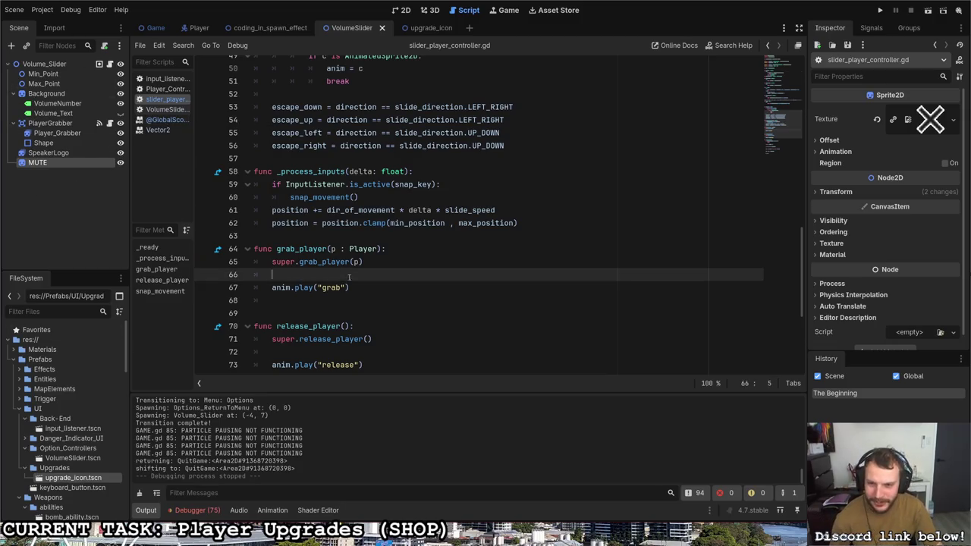
scroll(349, 277, "down", 5)
left_click(371, 299)
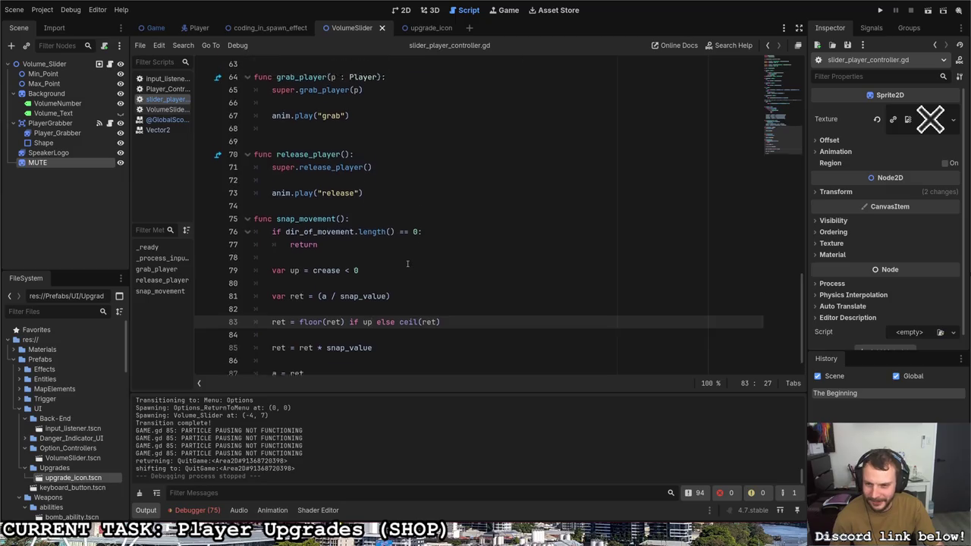
scroll(407, 263, "up", 20)
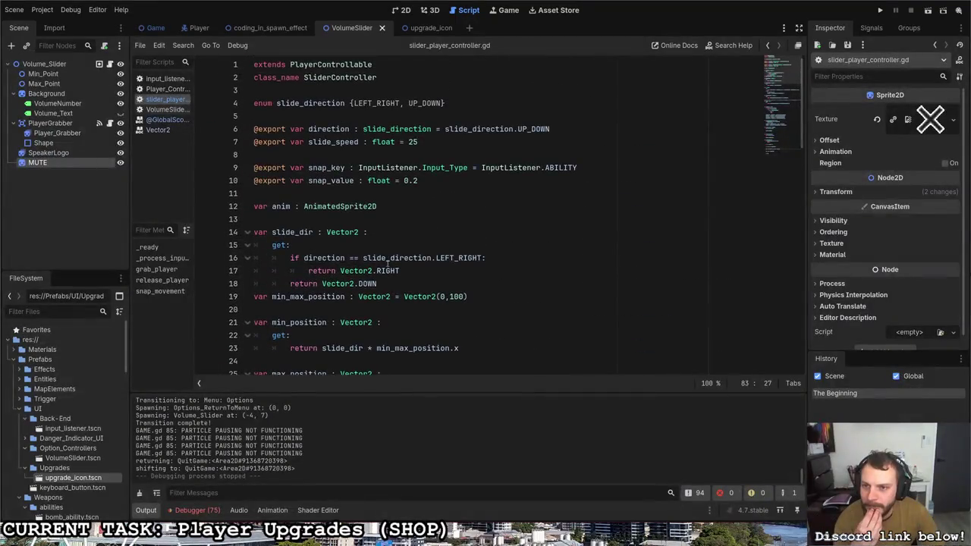
scroll(367, 263, "down", 9)
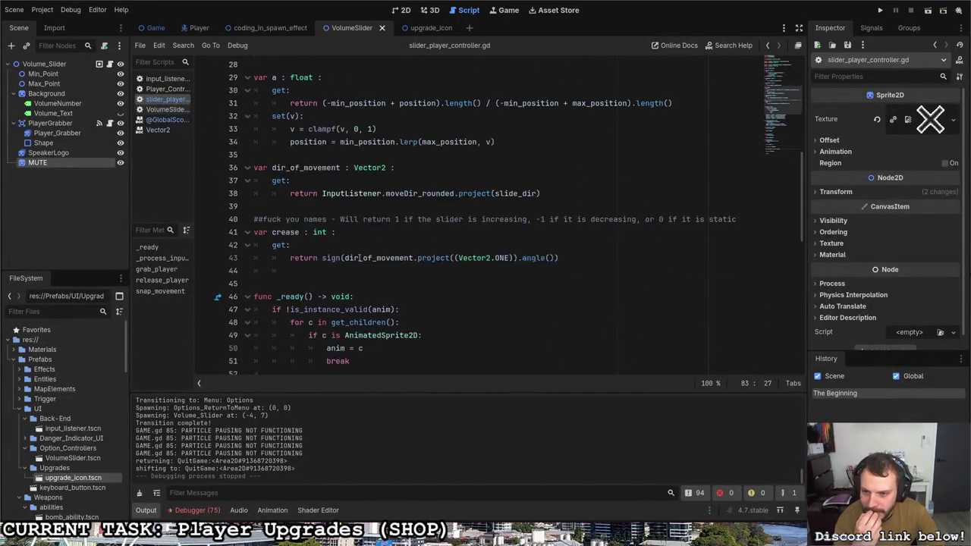
left_click(295, 279)
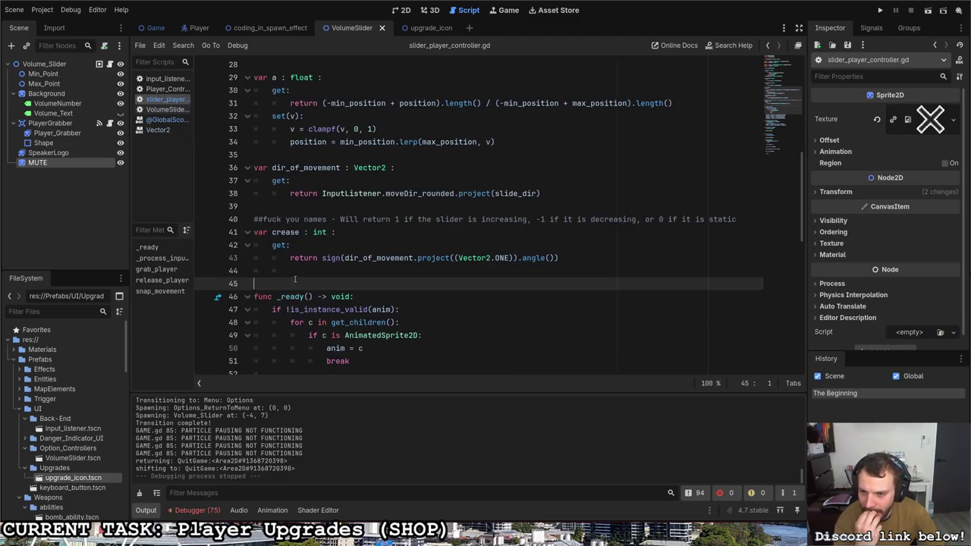
scroll(294, 212, "up", 2)
left_click(285, 232)
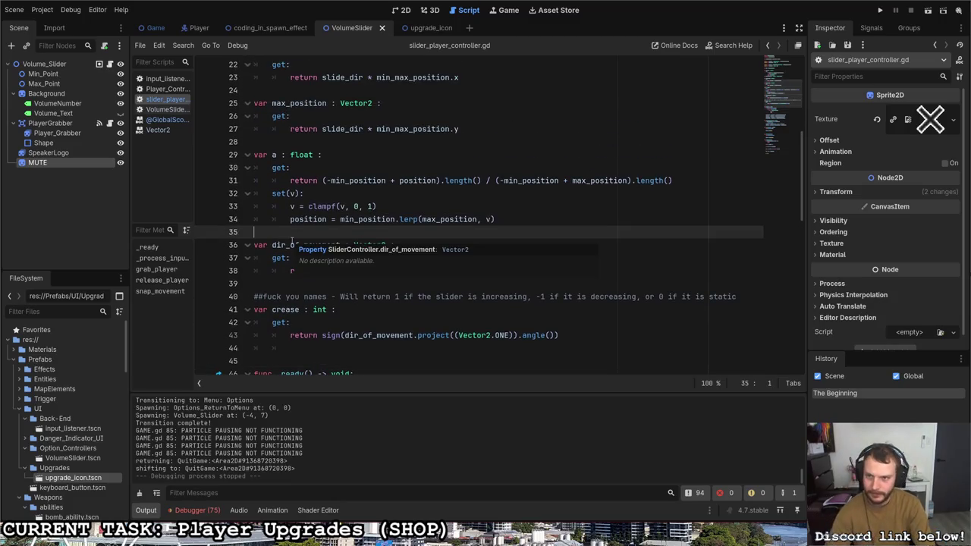
scroll(292, 240, "up", 7)
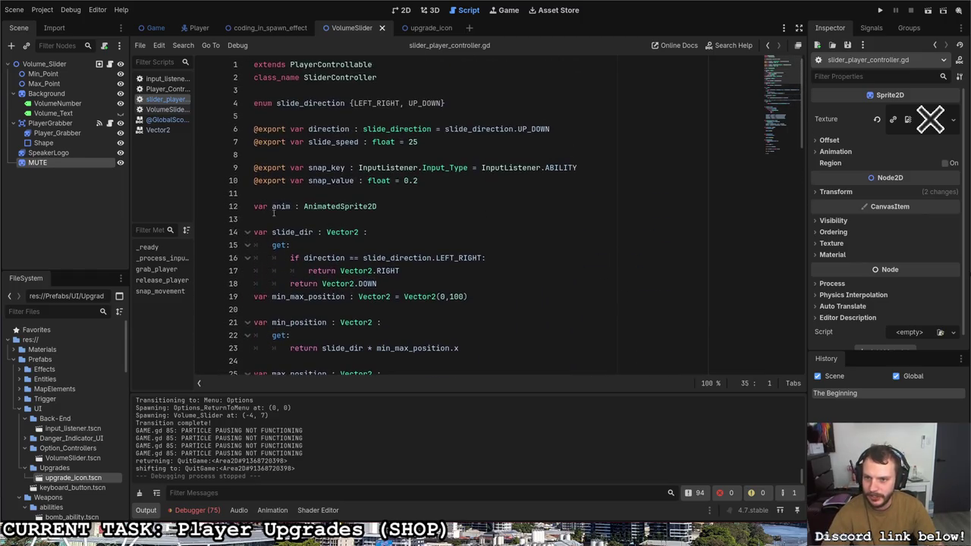
Step: Insert a new line above the anim declaration and start typing 'var snapped'
left_click(281, 199)
key("Return")
type("v")
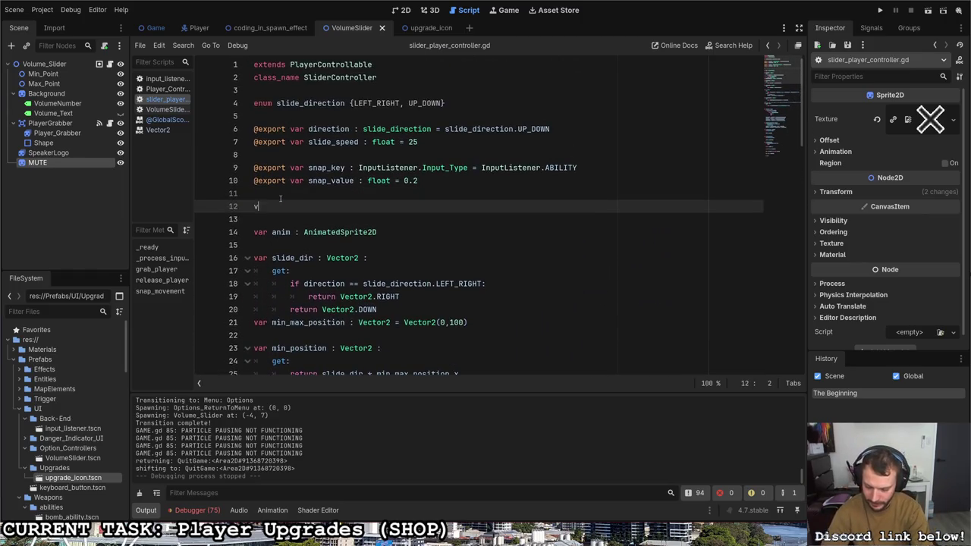
type("ar snapped =")
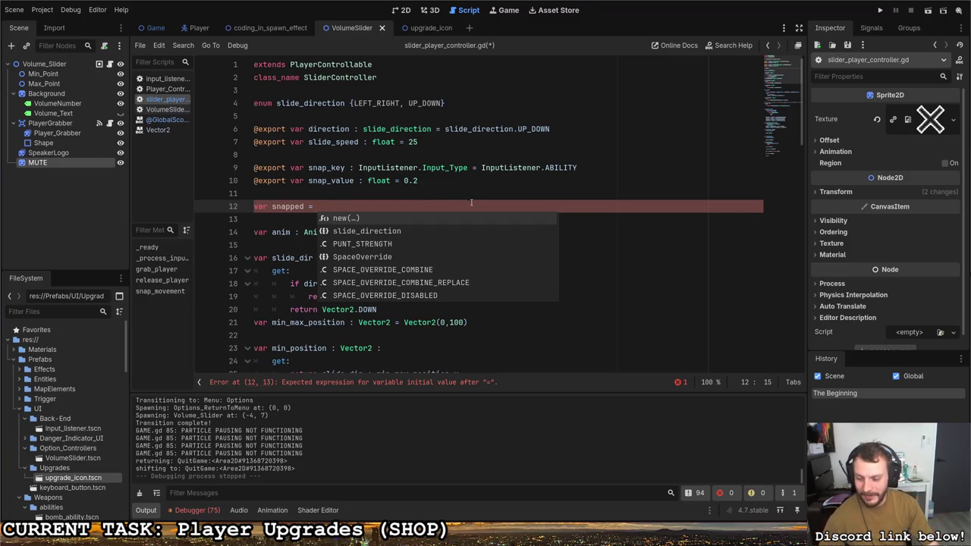
Step: Write a trial line 'event.is_action_pressed("croch")' below the snapped declaration
key("Escape")
key("Return")
key("Return")
type("is_action_pres")
type("s(\"togg")
key("BackSpace")
key("BackSpace")
key("BackSpace")
type("croch")
key("Left")
key("Left")
key("Left")
type("ed")
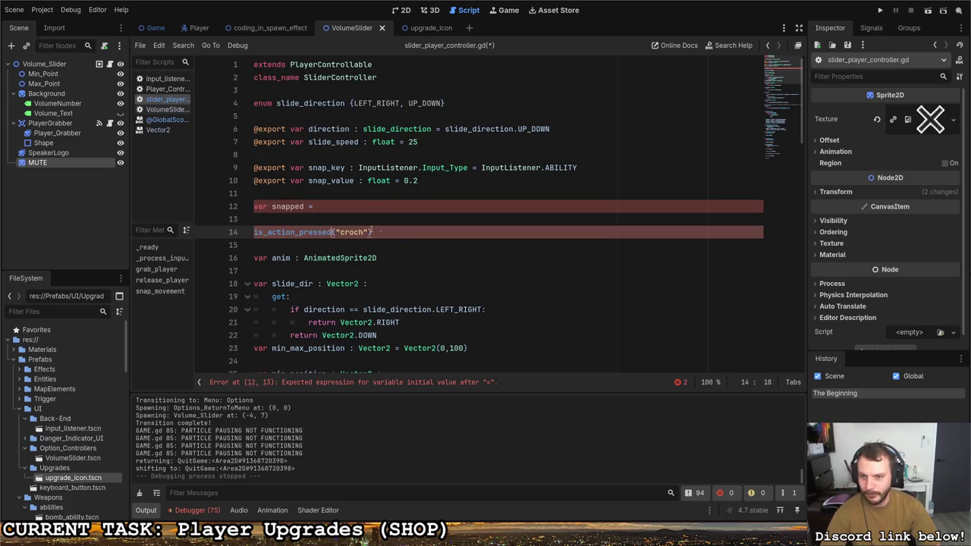
key("Home")
type("event.")
Step: Select the whole trial input-check line and delete it
left_click_drag(281, 233, 323, 234)
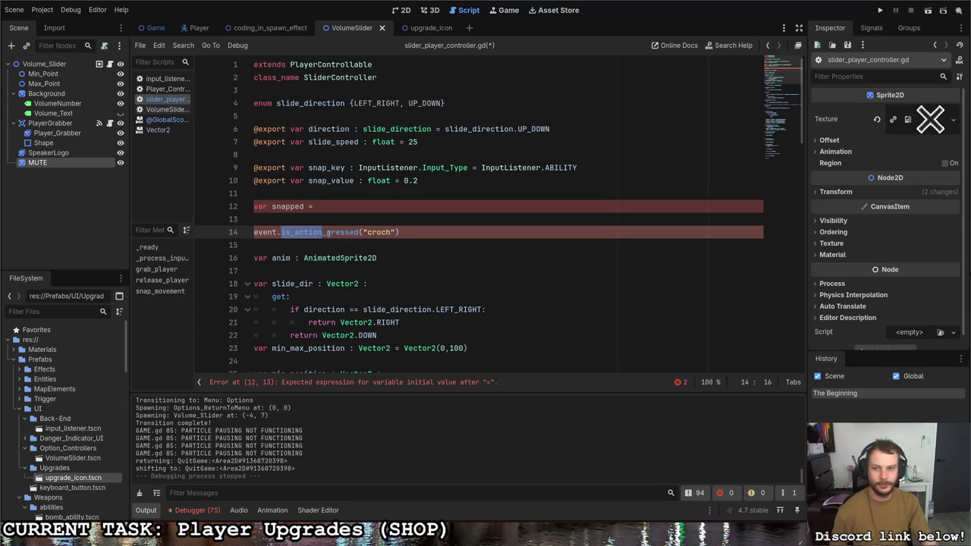
left_click_drag(359, 233, 267, 233)
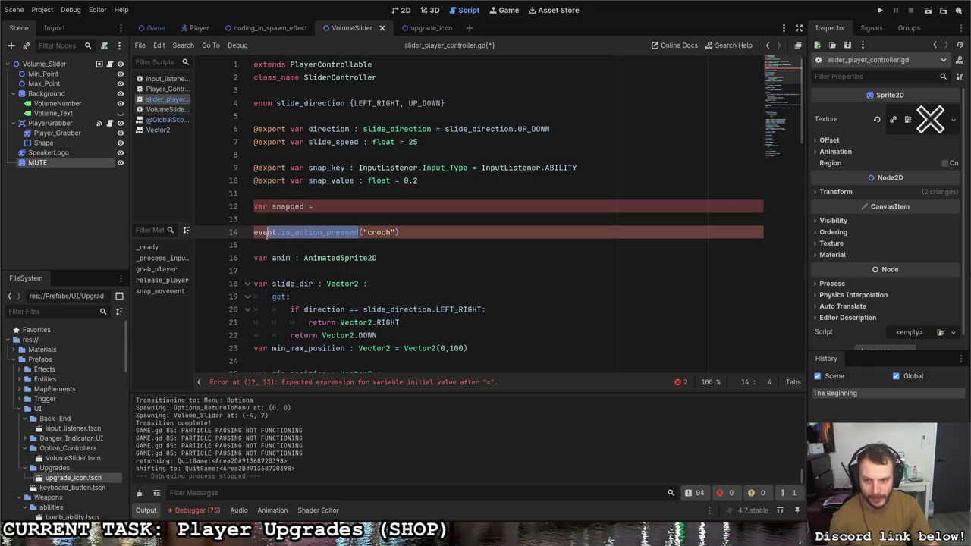
triple_click(393, 229)
key("BackSpace")
key("BackSpace")
key("BackSpace")
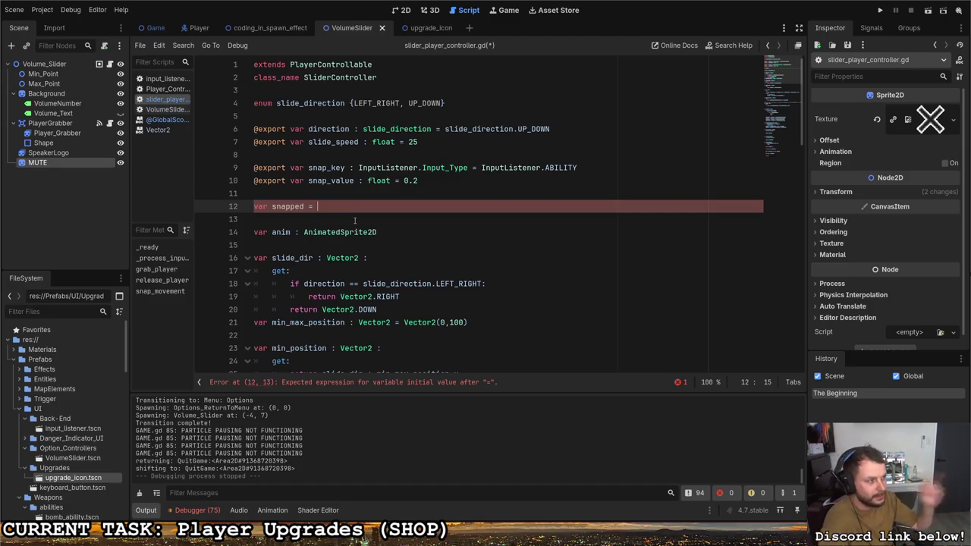
Step: Complete the declaration as 'var snapped = false' and save the script
left_click_drag(317, 207, 221, 203)
left_click(321, 211)
type("false")
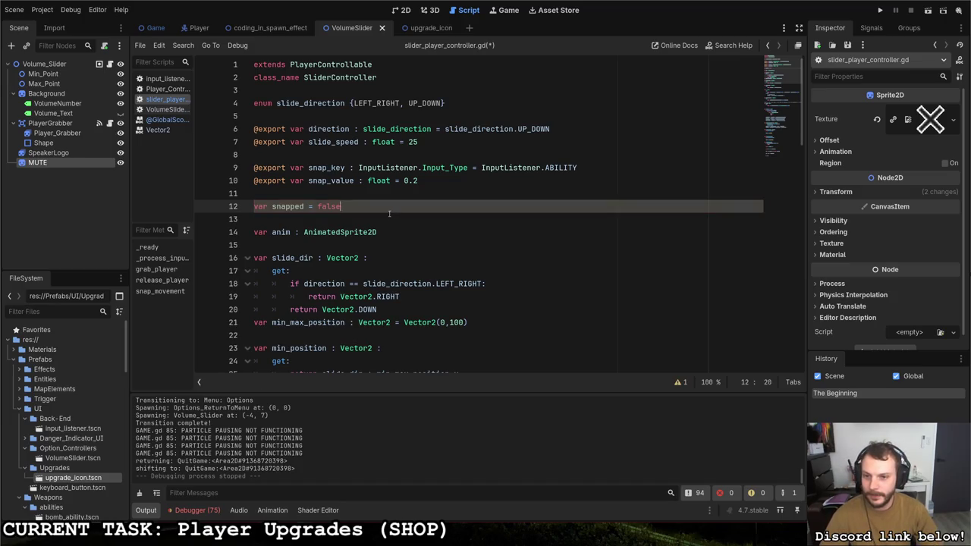
left_click(389, 214)
key("ctrl+s")
Step: Add 'snapped = false' inside snap_movement's no-movement branch
scroll(372, 243, "down", 15)
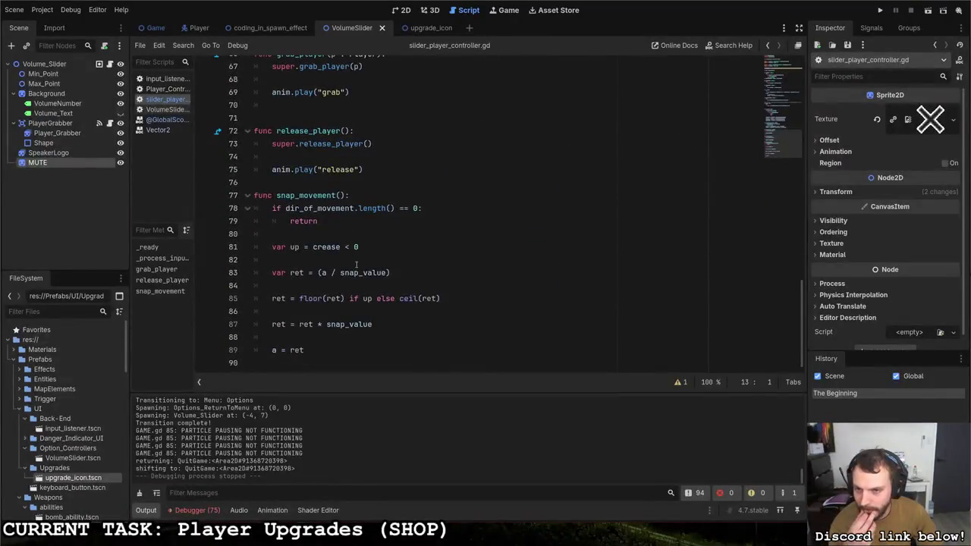
scroll(353, 259, "up", 2)
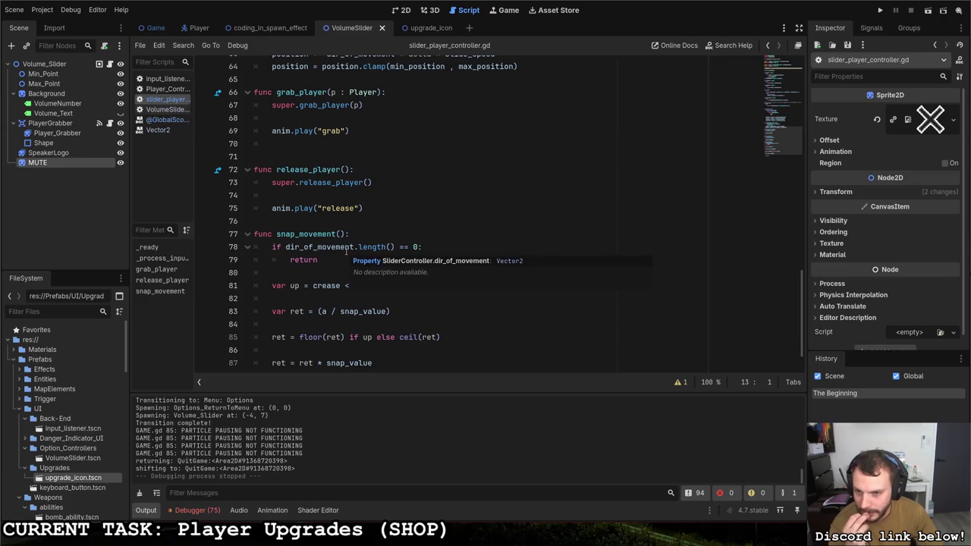
type(" 0")
left_click(427, 247)
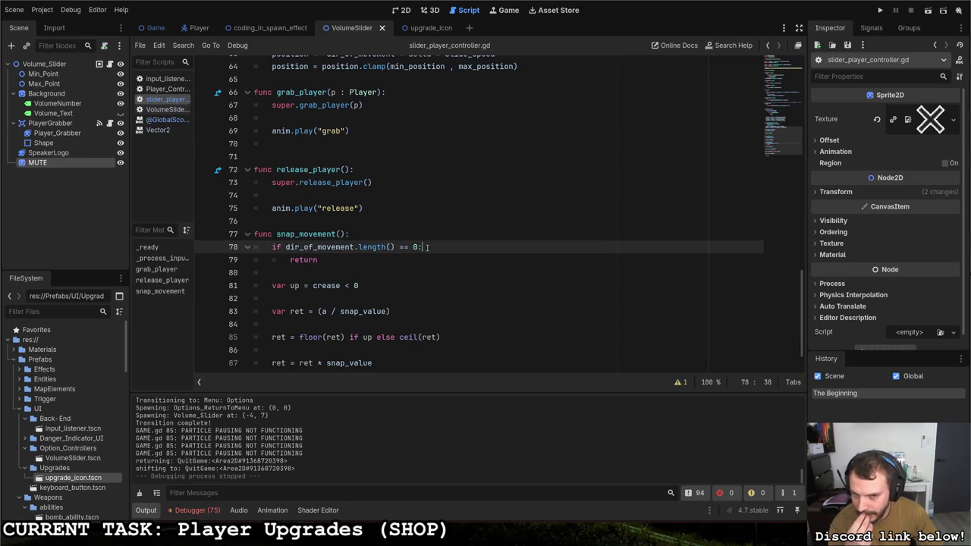
key("Return")
type("snapped")
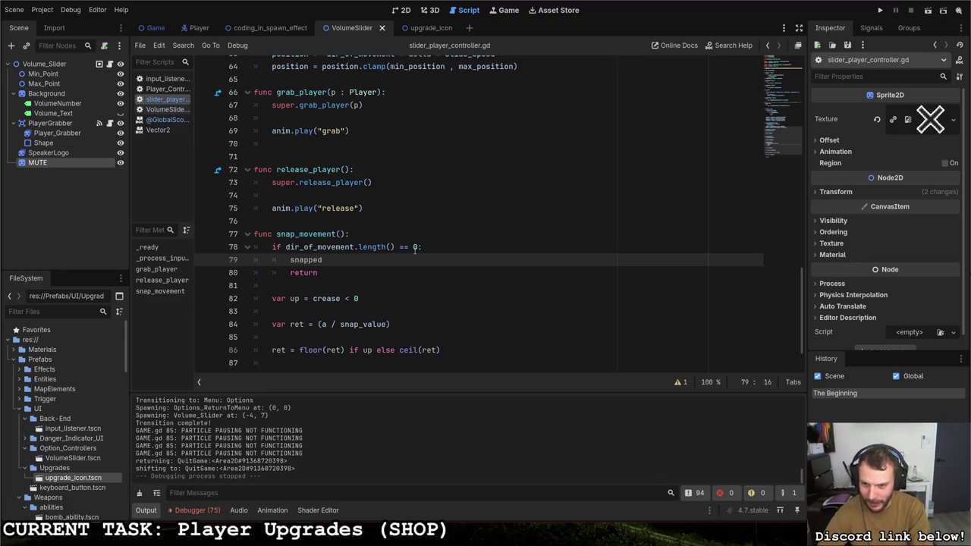
type(" = fa")
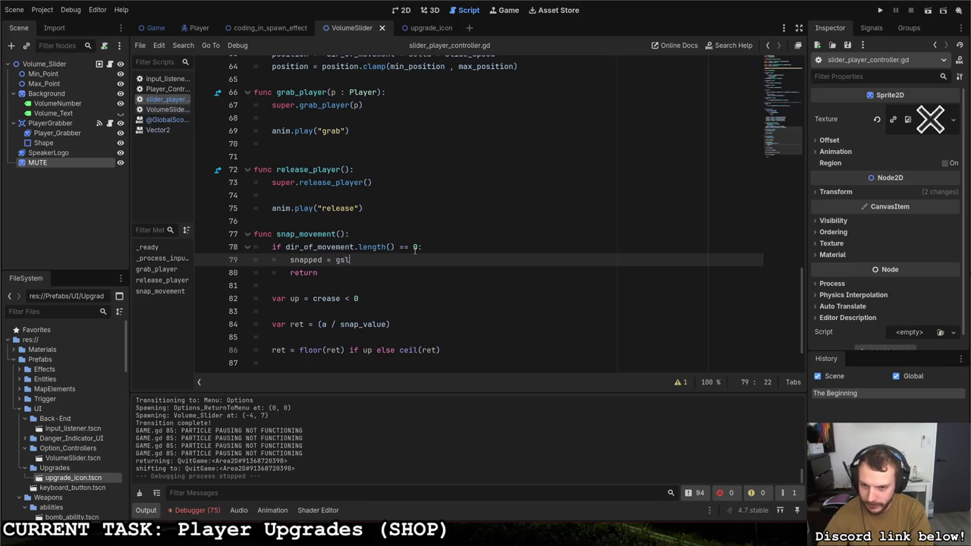
key("Return")
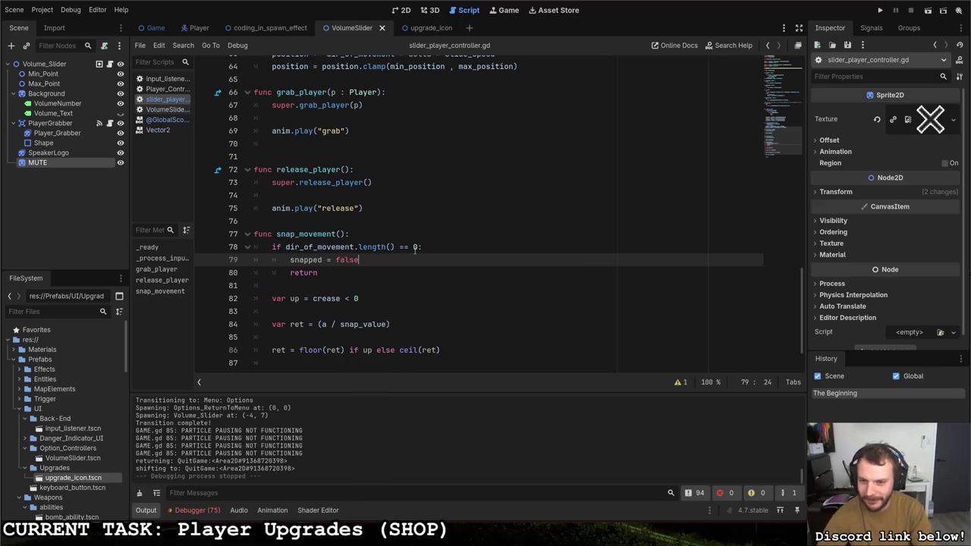
Step: Add an 'if snapped: return' block after the early return
left_click(372, 273)
key("Return")
key("Return")
type("issnape")
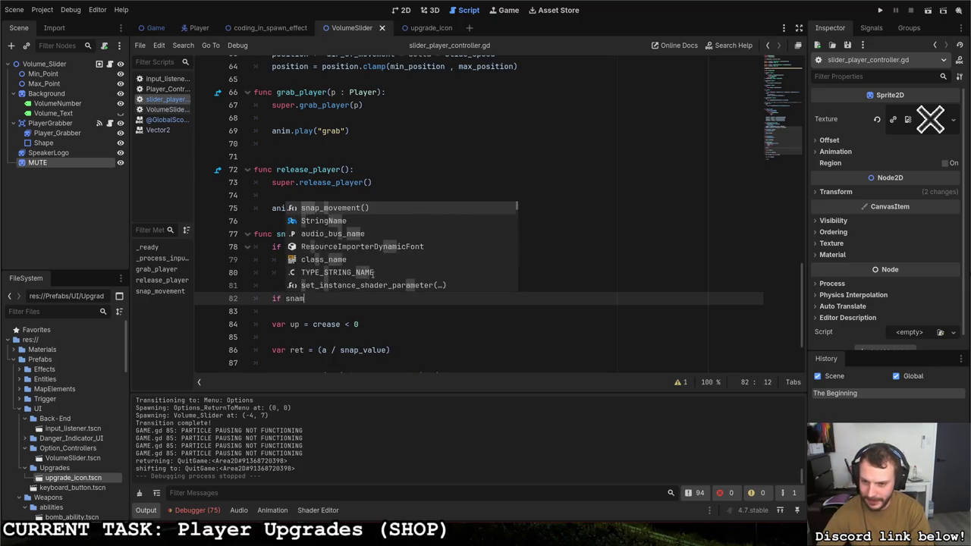
key("BackSpace")
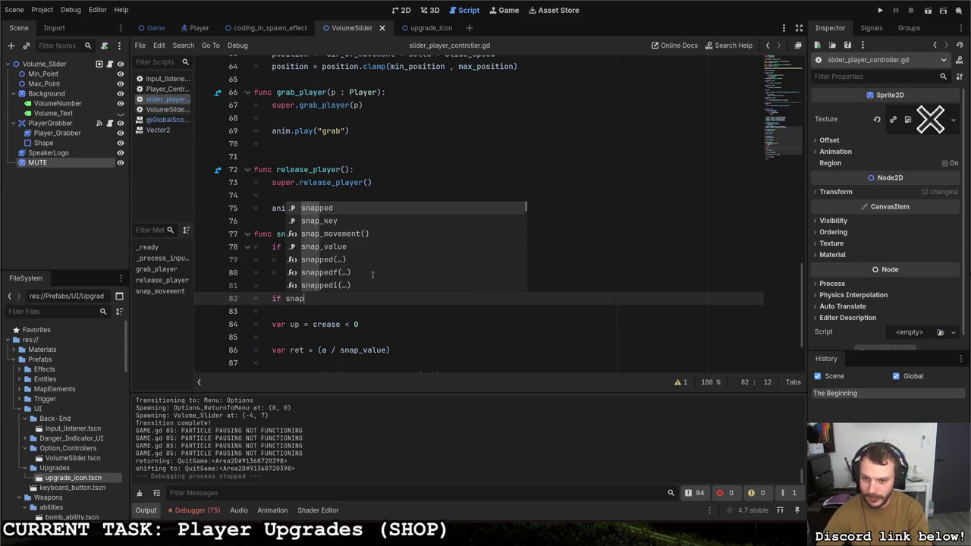
type("ped::")
key("Return")
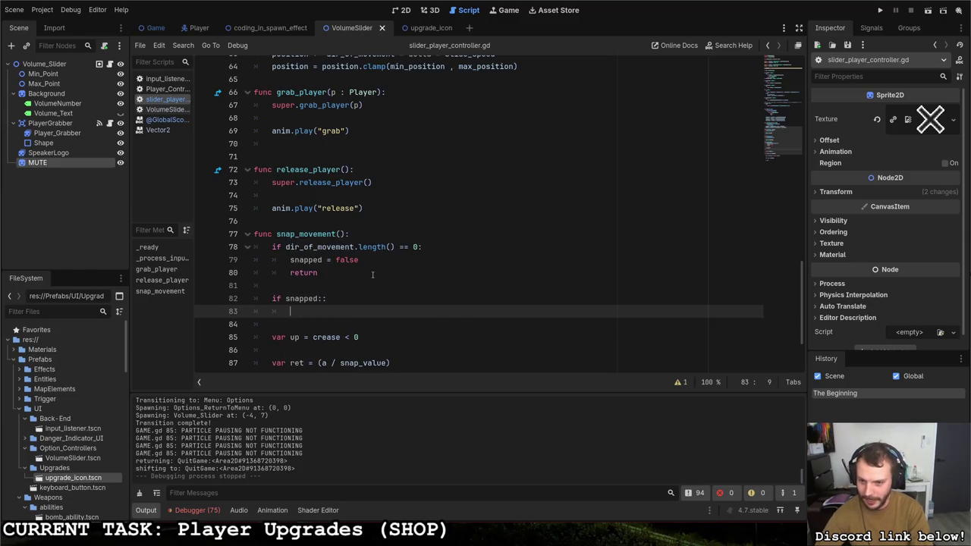
key("BackSpace")
key("BackSpace")
key("Return")
type("return")
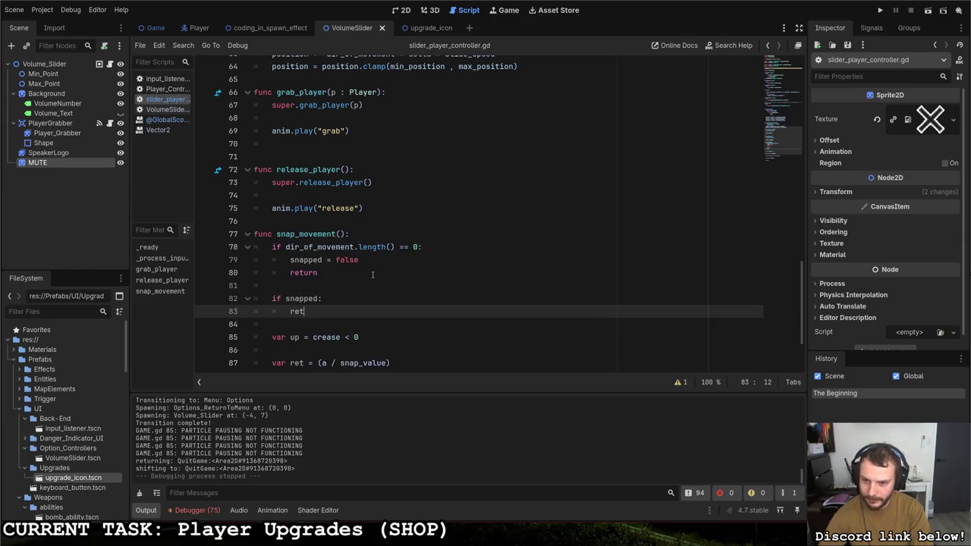
Step: Add 'snapped = true' after the return block, fix its indentation, and run the game
key("Return")
key("Return")
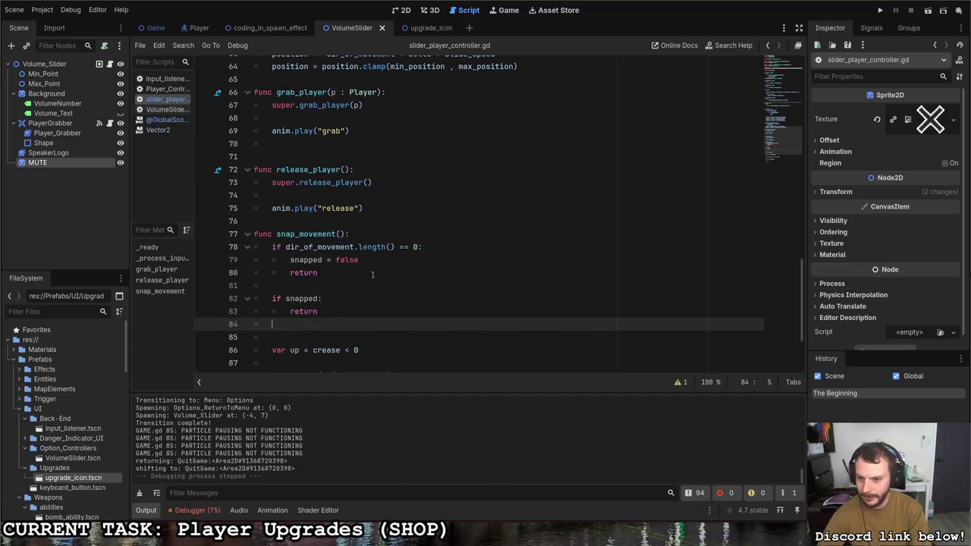
type("snapped = ty")
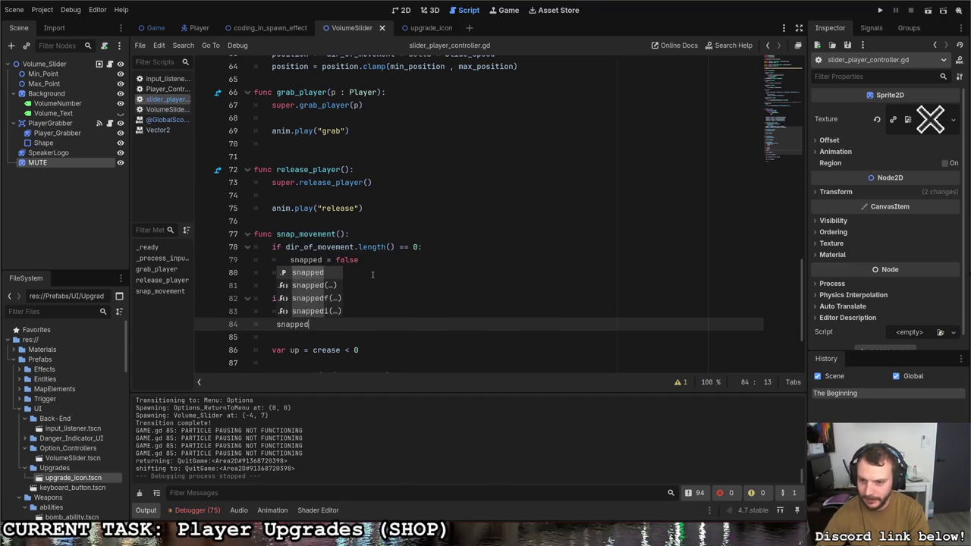
key("BackSpace")
type("rue")
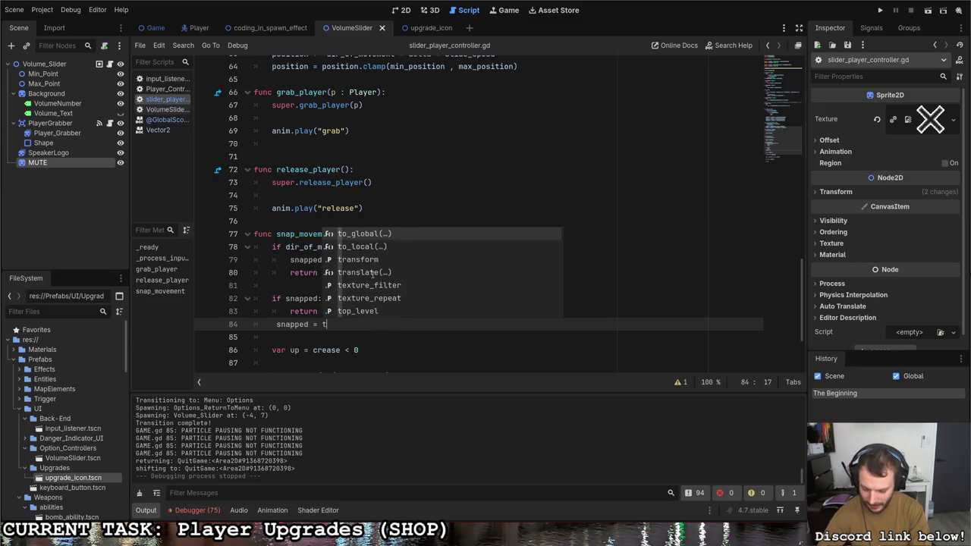
key("Up")
key("shift+Up")
key("Down")
key("Return")
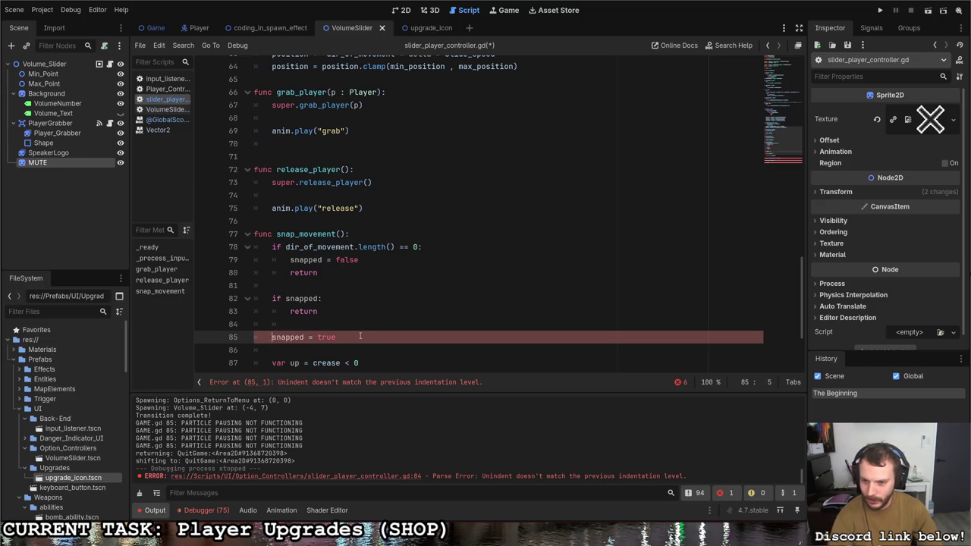
left_click(277, 336)
key("BackSpace")
left_click(360, 330)
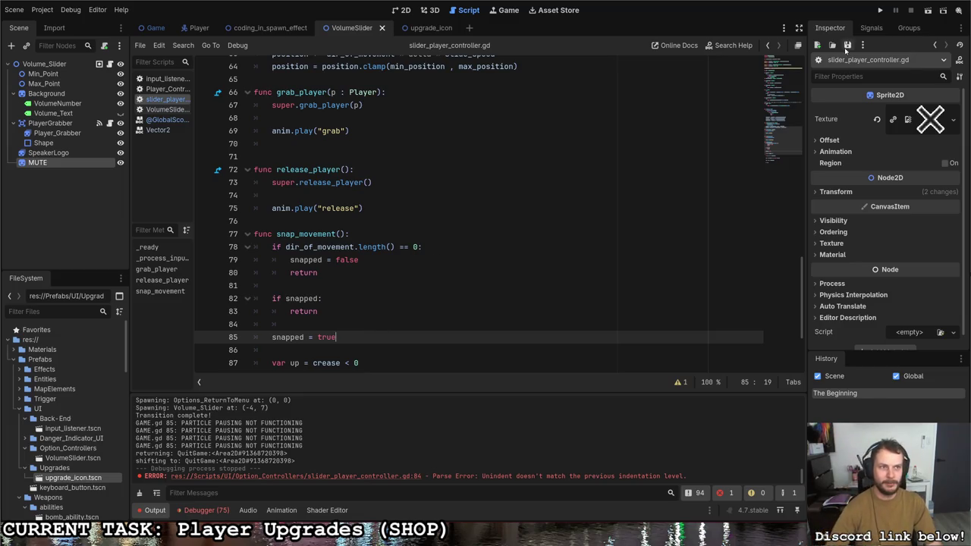
left_click(881, 11)
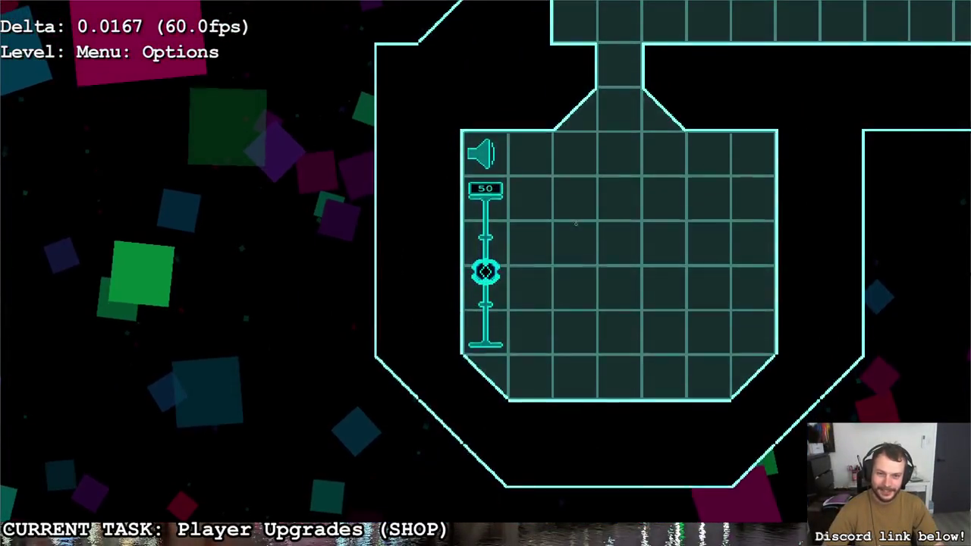
Step: Move the volume slider down, up to the top, down to mute and back up, then leave the options room
key("Down")
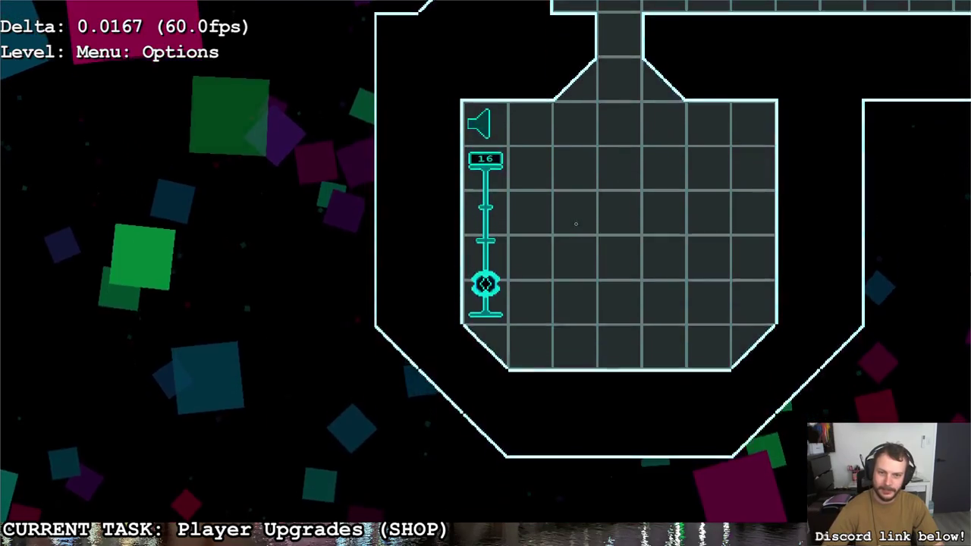
key("Up")
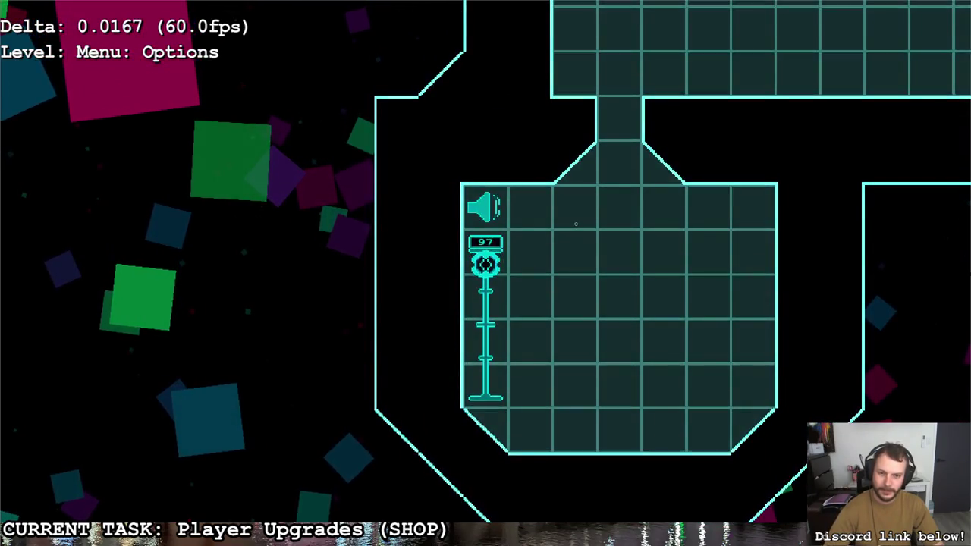
key("Up")
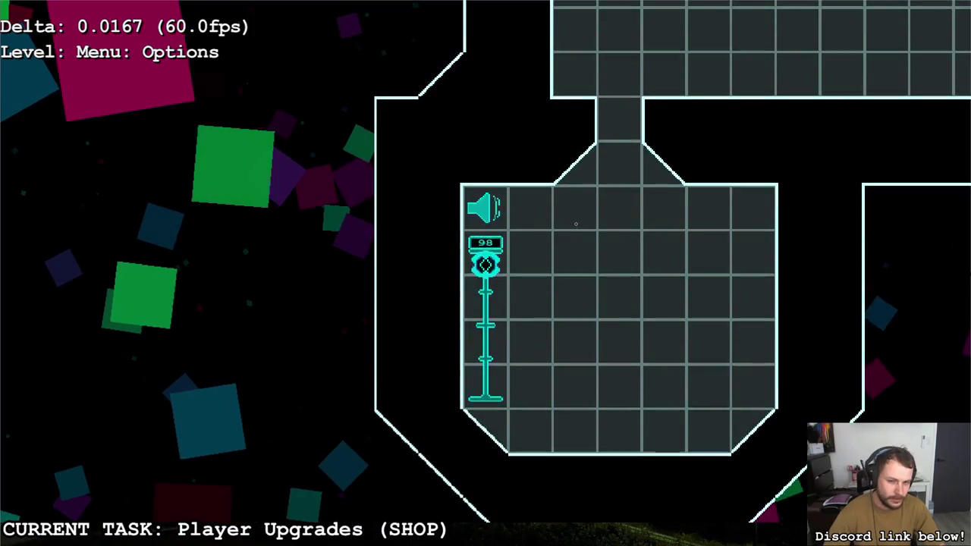
key("Down")
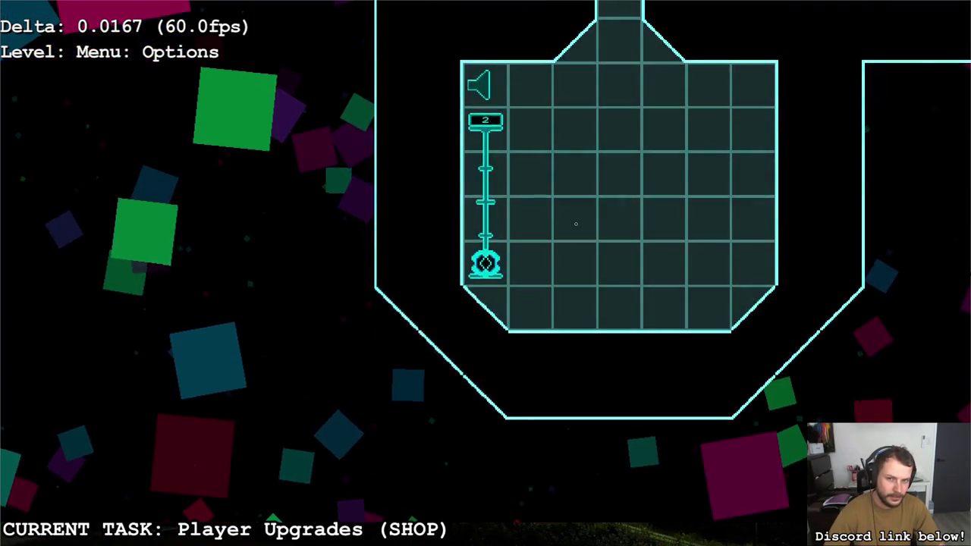
key("Up")
key("Escape")
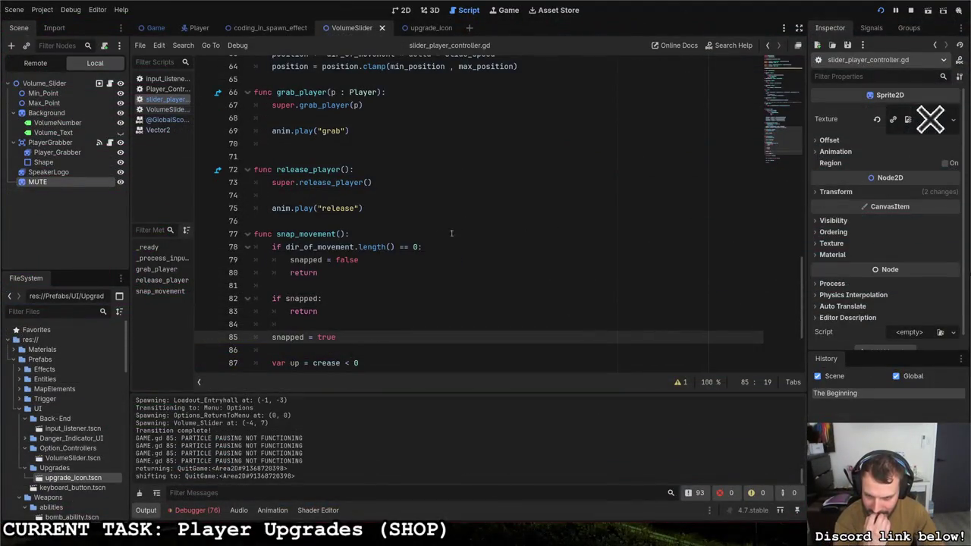
Step: Change line 89 to 'var ret = ((a + crease/100.0) / snap_value)'
scroll(402, 238, "down", 2)
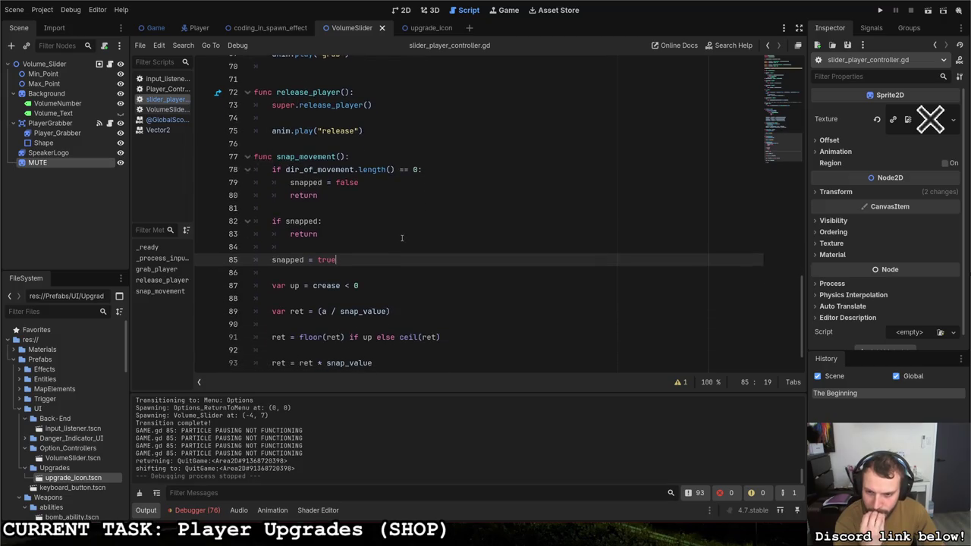
scroll(402, 238, "down", 1)
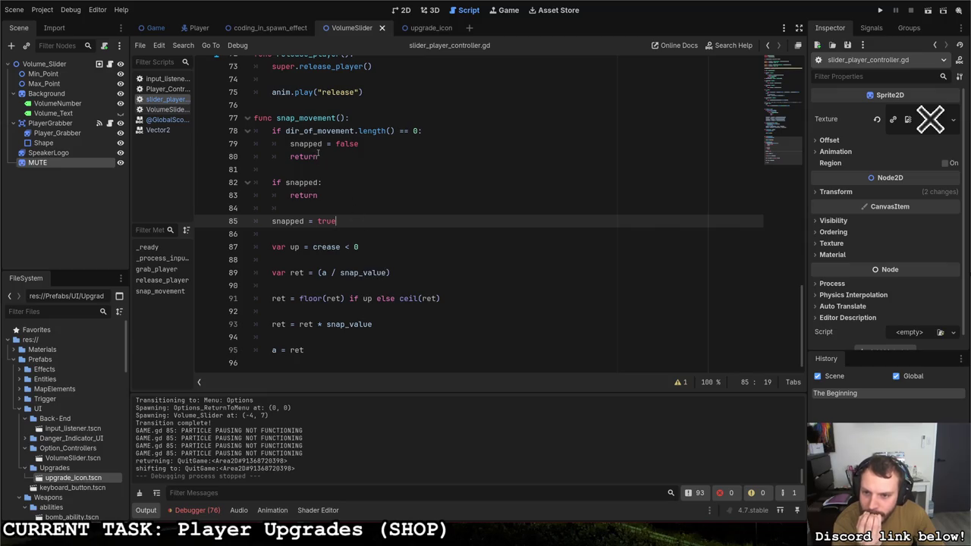
left_click(324, 272)
key("Left")
type("(")
key("Right")
type("-")
type(" )")
type("cr")
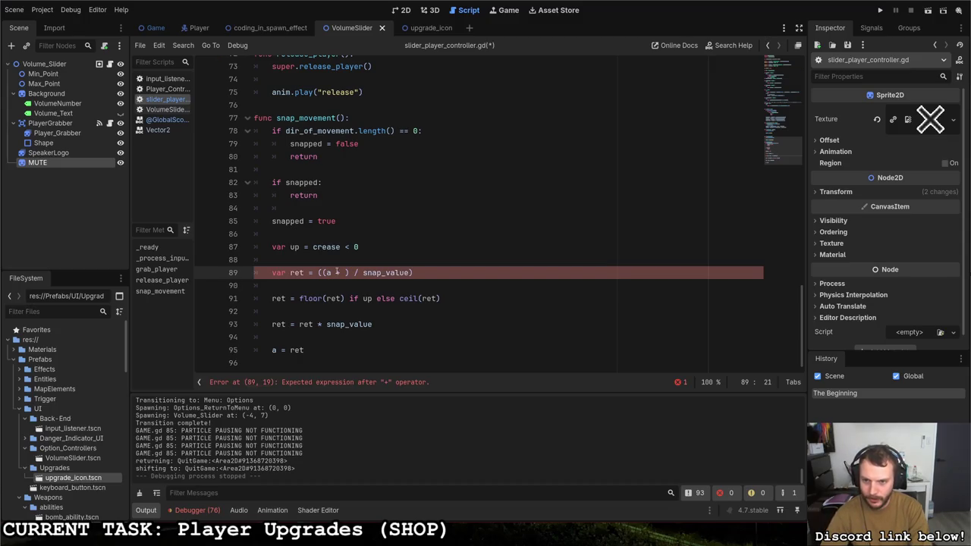
key("Return")
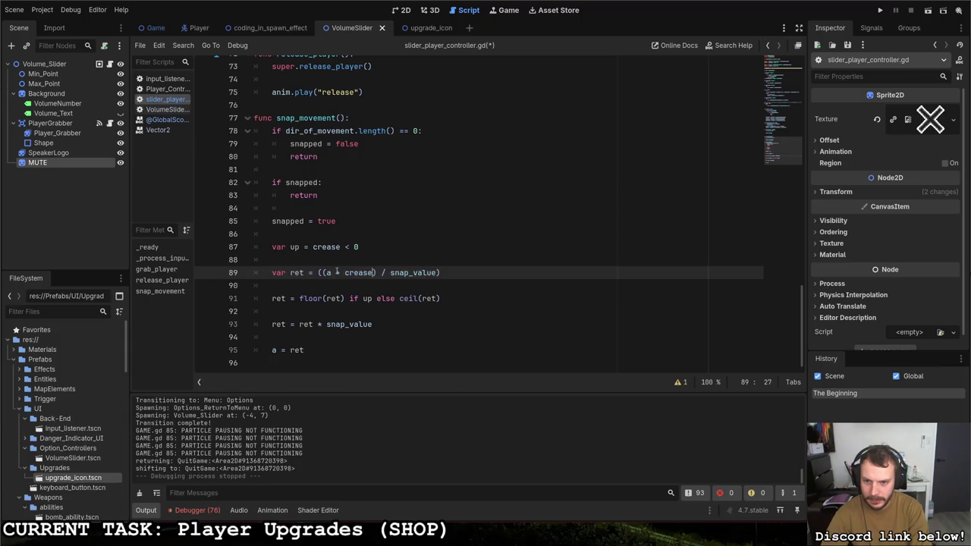
type("/1000")
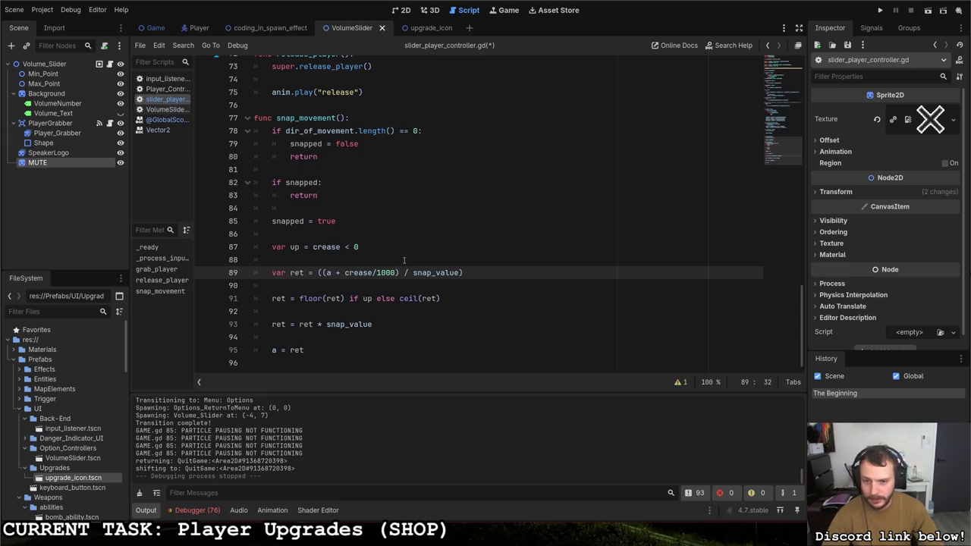
type(".0")
key("Left")
key("Left")
key("BackSpace")
Step: Save the script and run the project with F5
key("Right")
key("Right")
key("ctrl+s")
key("End")
key("F5")
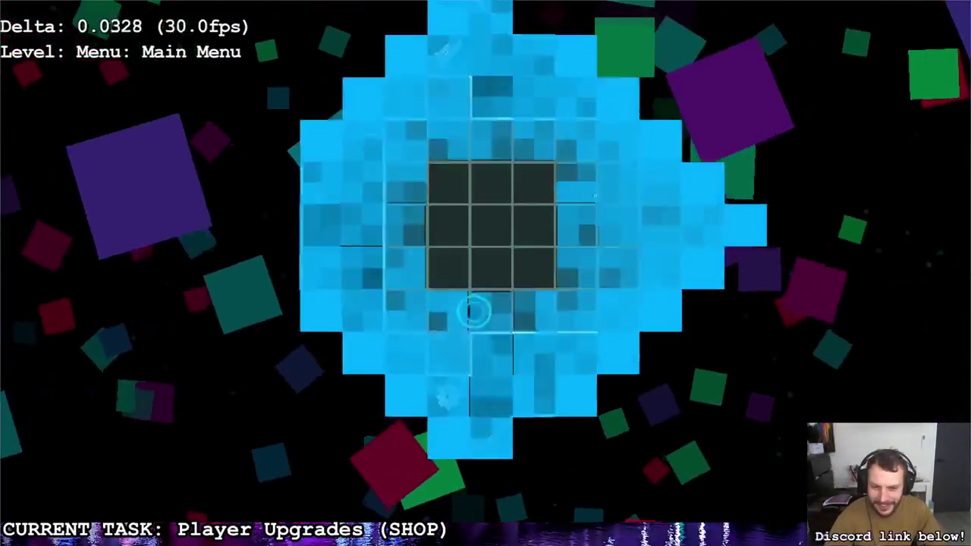
Step: Move the player onto the volume slider, slide it down, then push it to the top
key("a")
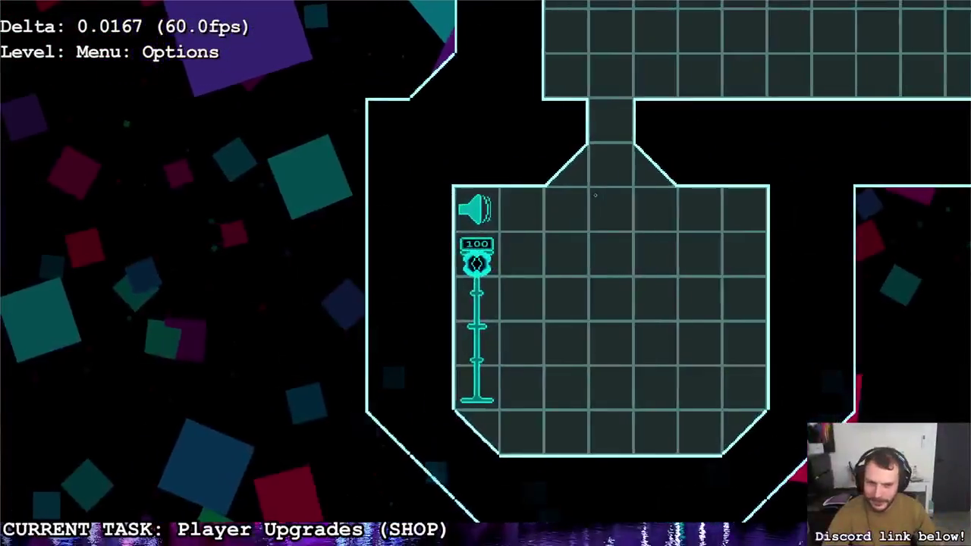
key("s")
key("w")
key("w")
key("w")
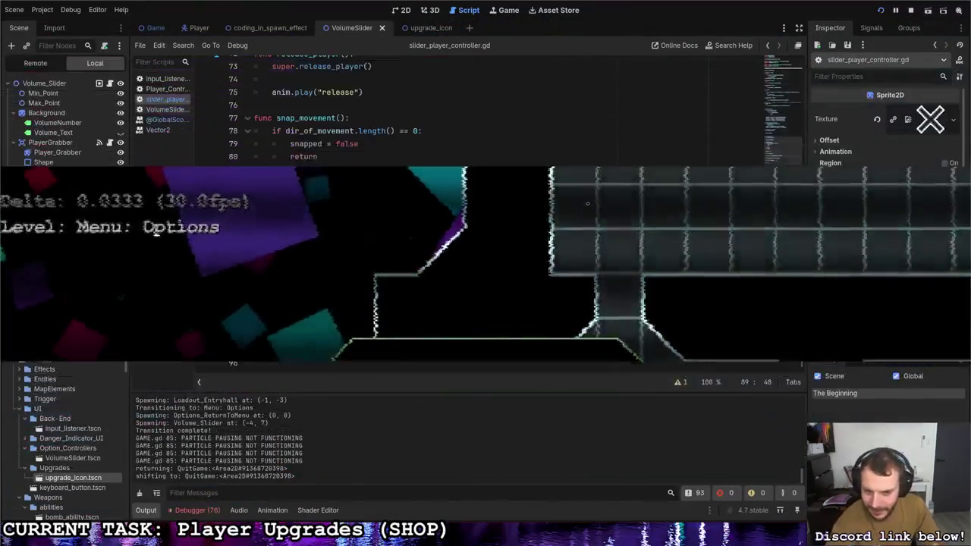
Step: Scroll through the script's properties and place the cursor after the snap_movement() call
scroll(477, 215, "up", 7)
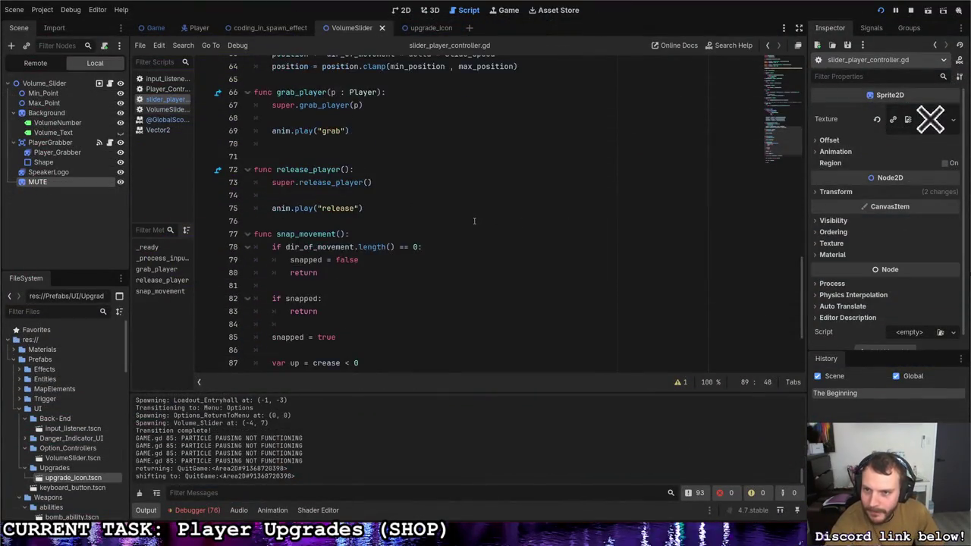
scroll(470, 222, "up", 9)
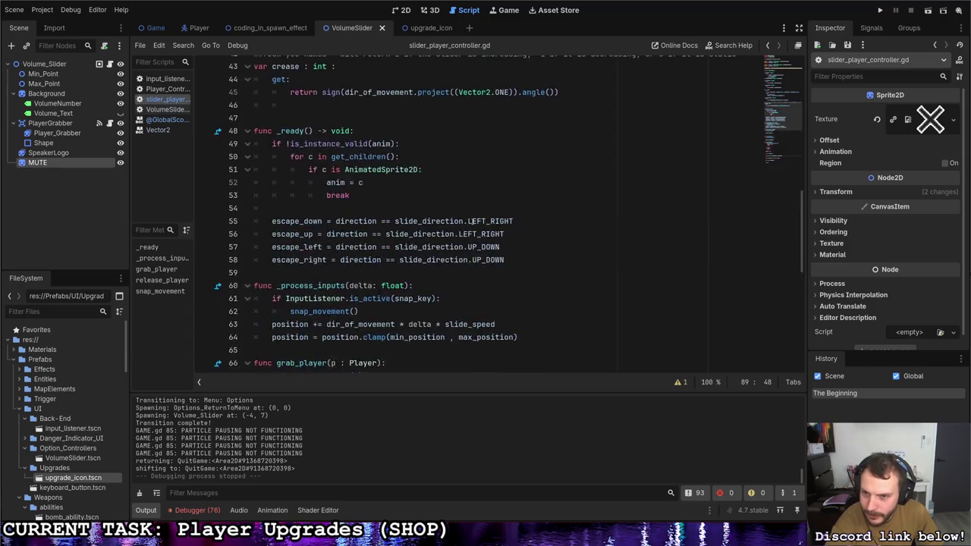
scroll(455, 224, "down", 9)
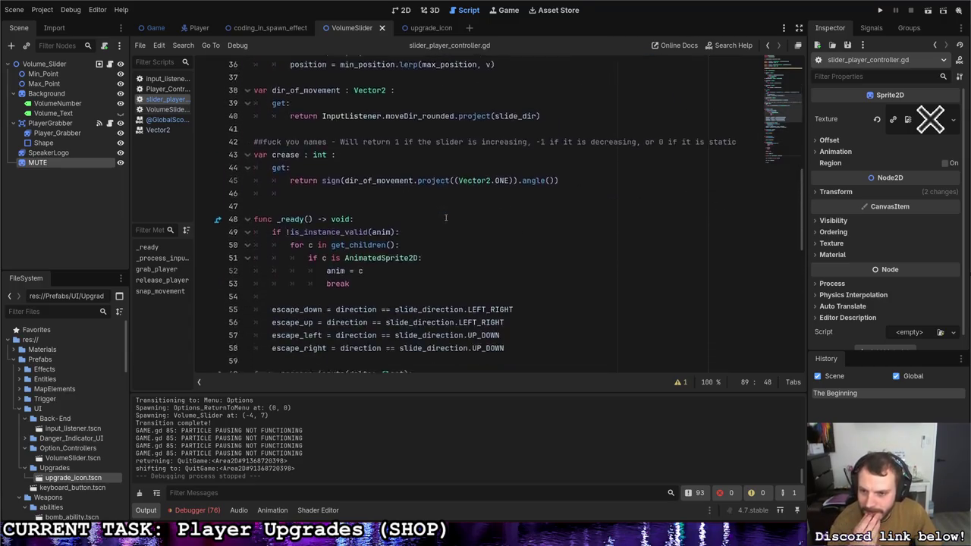
left_click(382, 197)
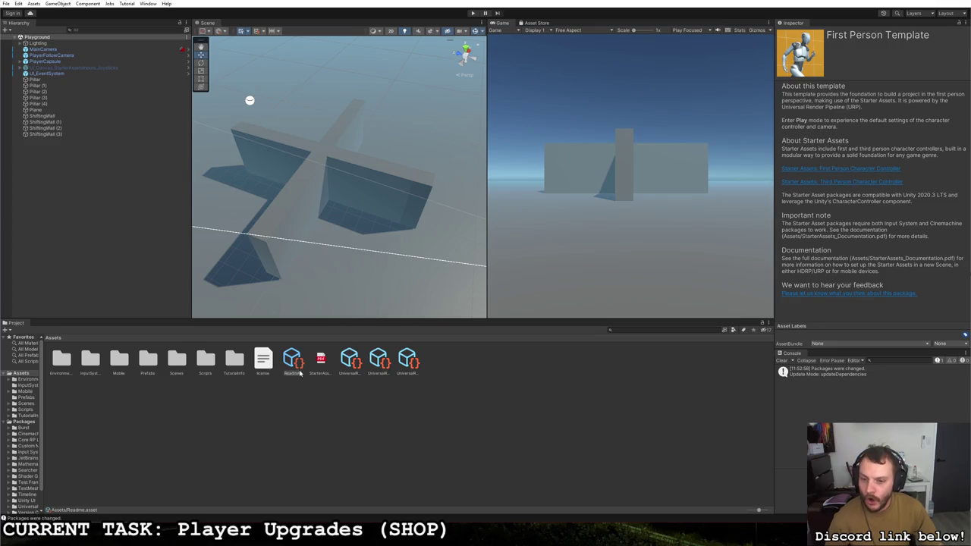
Step: Browse the Unity Scenes, Prefabs, Scripts and TutorialInfo asset folders
double_click(177, 360)
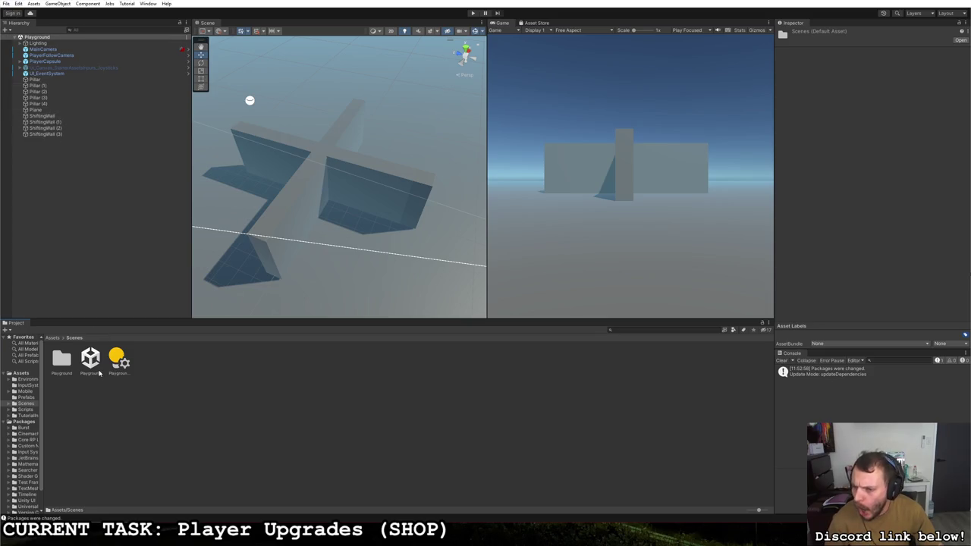
left_click(27, 404)
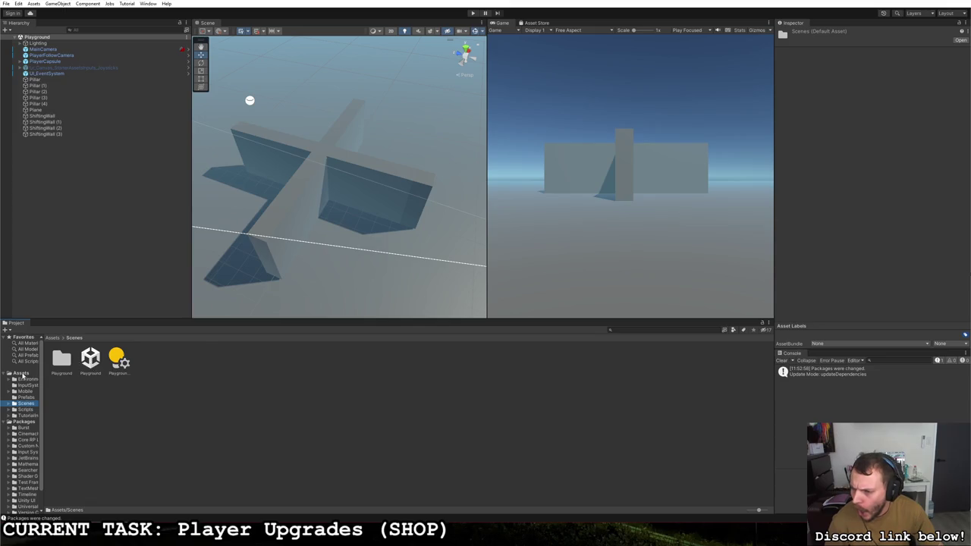
left_click(22, 373)
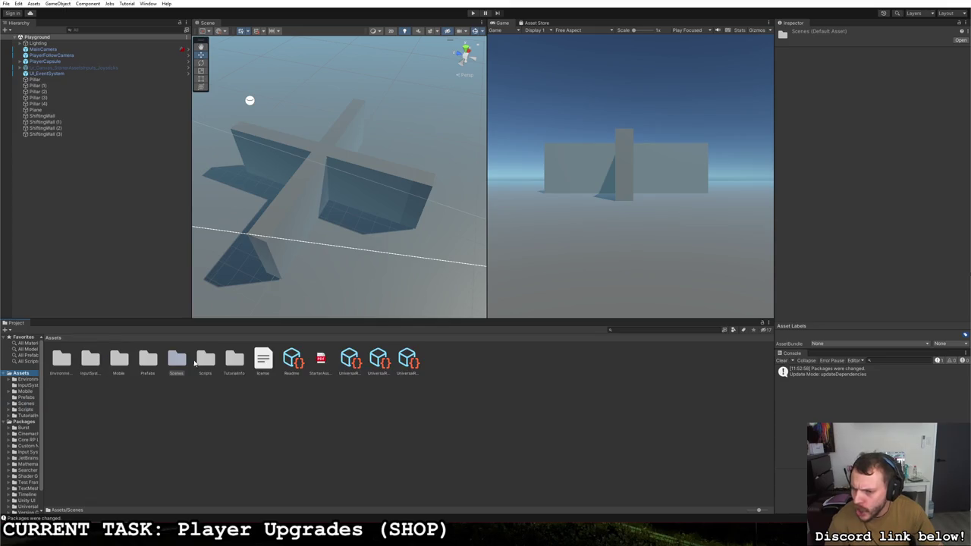
double_click(148, 361)
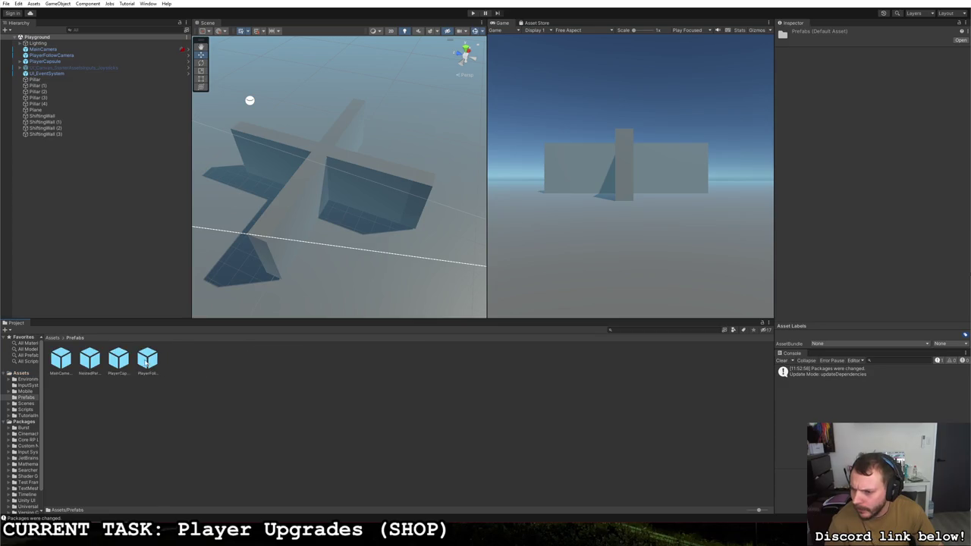
left_click(27, 404)
left_click(26, 409)
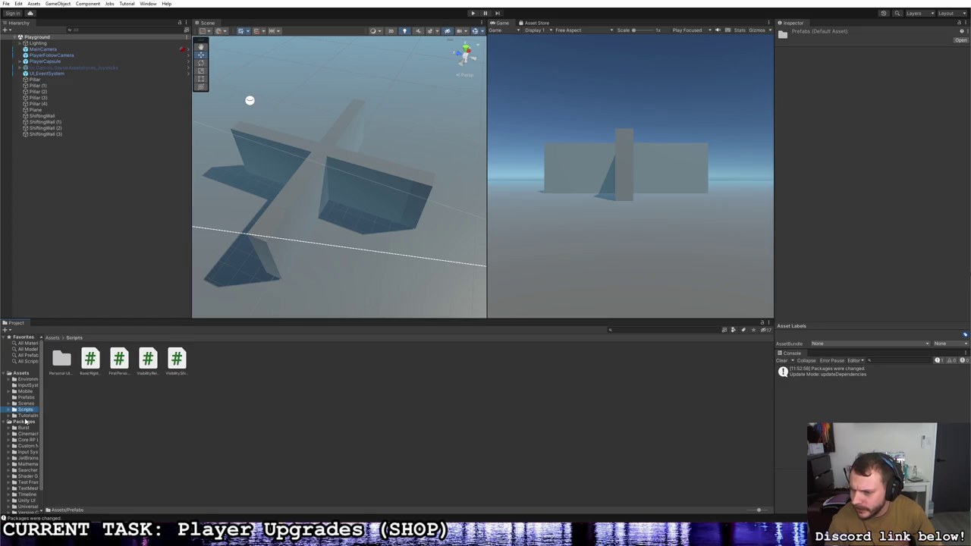
left_click(26, 416)
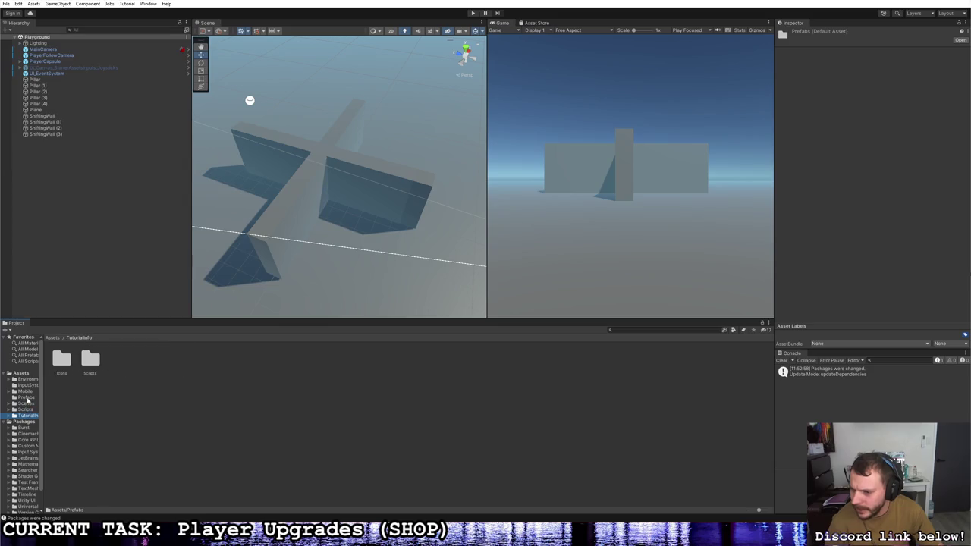
scroll(27, 396, "down", 1)
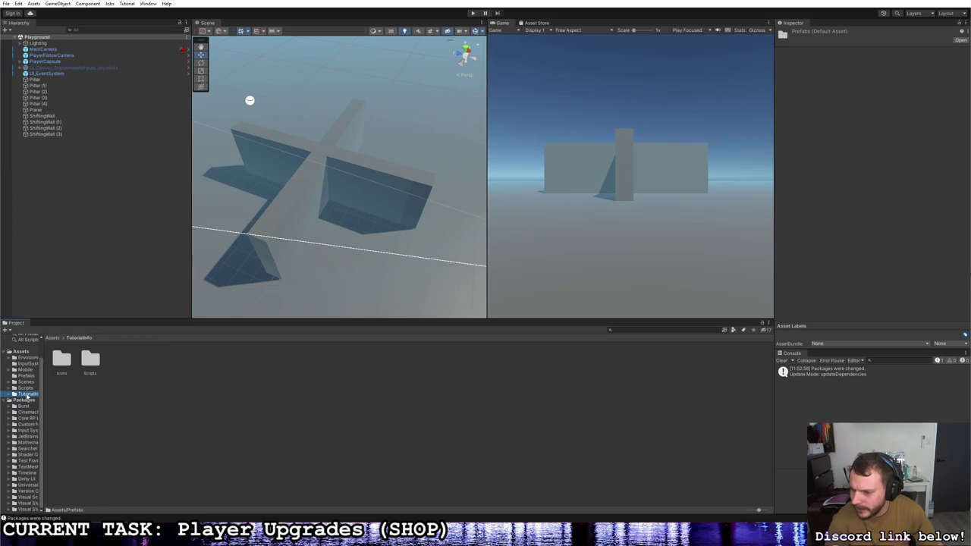
scroll(27, 396, "up", 1)
Step: Browse the InputSystem, Environment, Mobile and Prefabs folders, then select the Playground scene
left_click(28, 387)
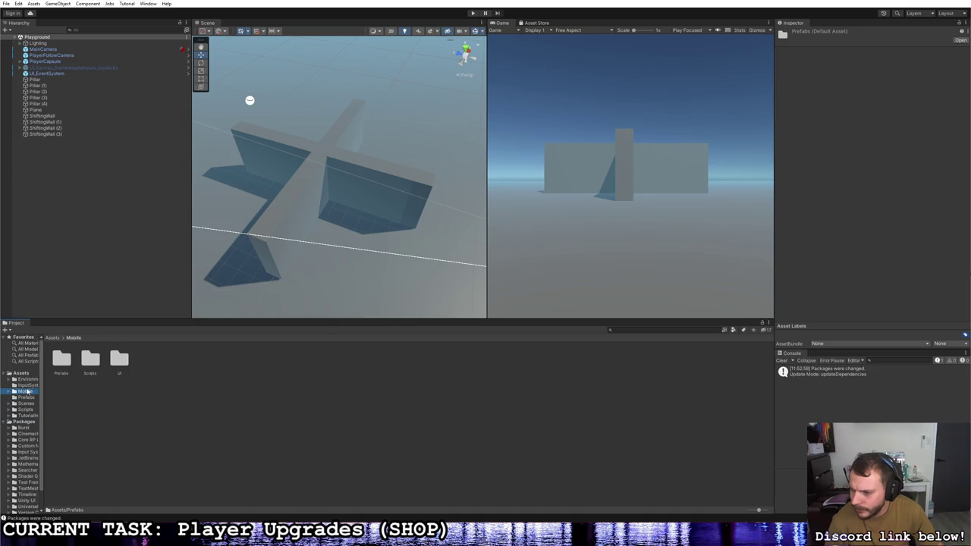
left_click(27, 379)
left_click(29, 385)
left_click(27, 391)
left_click(26, 397)
left_click(26, 404)
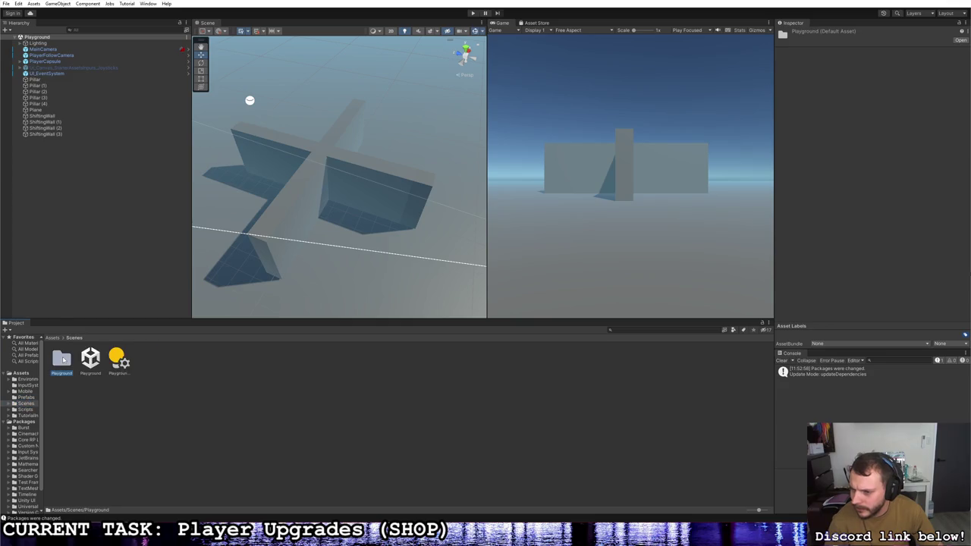
double_click(61, 359)
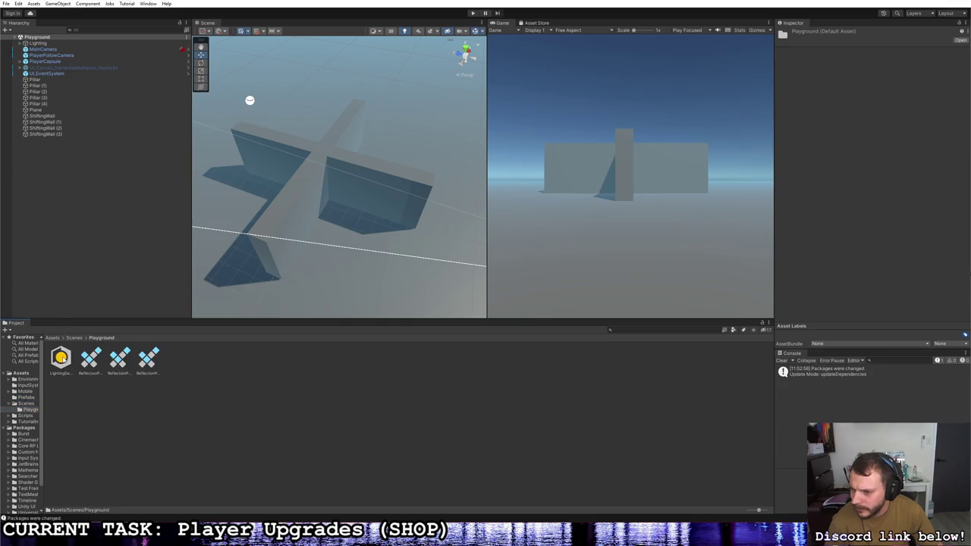
left_click(26, 404)
left_click(89, 366)
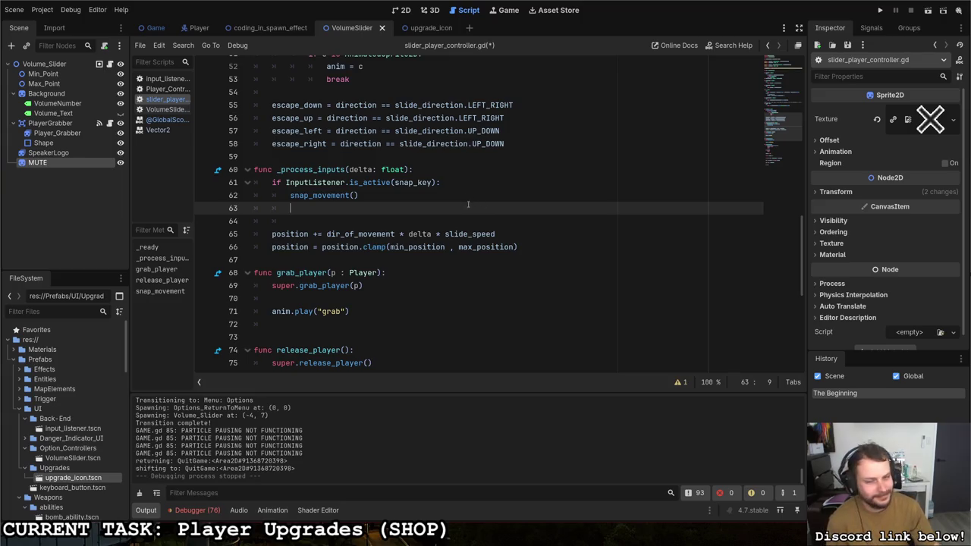
Step: Add 'return' after snap_movement() in _process_inputs, save, and run the project
scroll(467, 205, "up", 1)
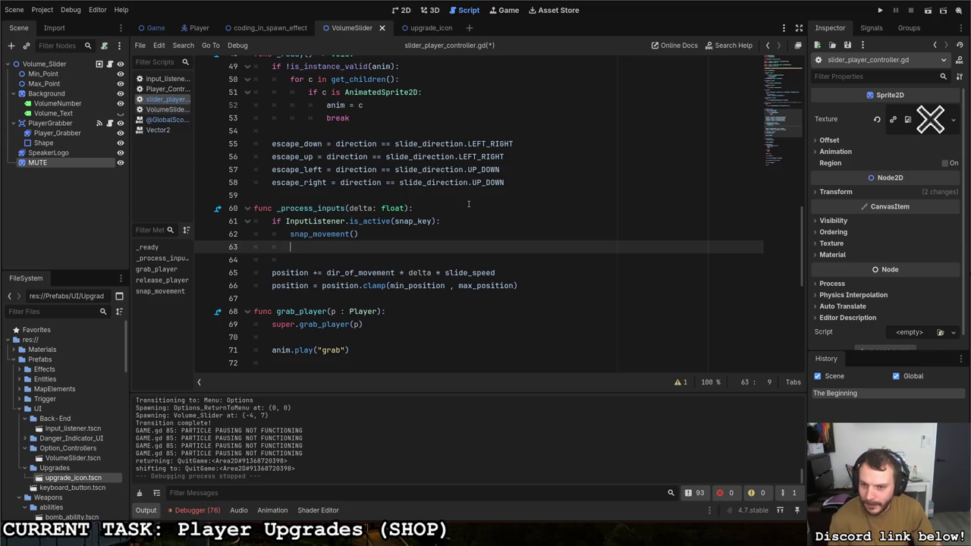
type("return")
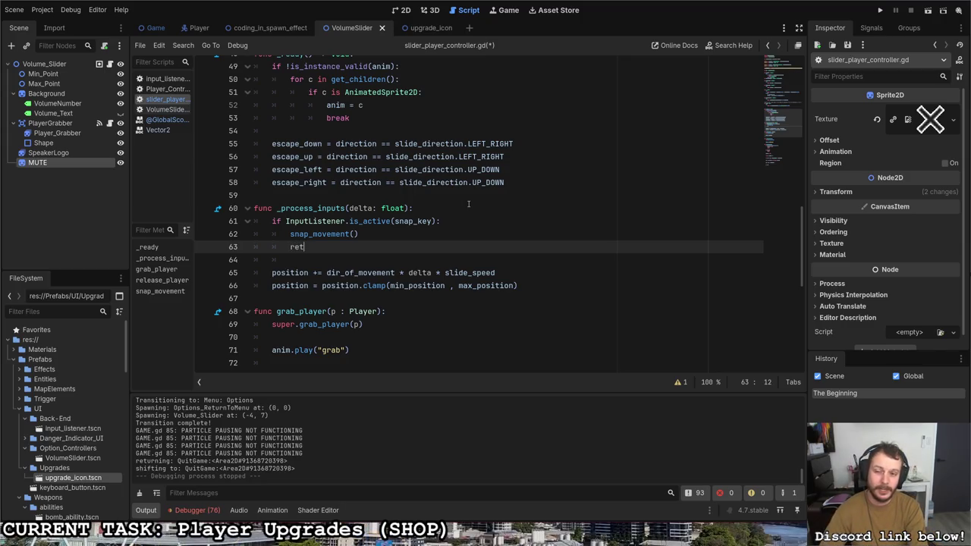
key("ctrl+s")
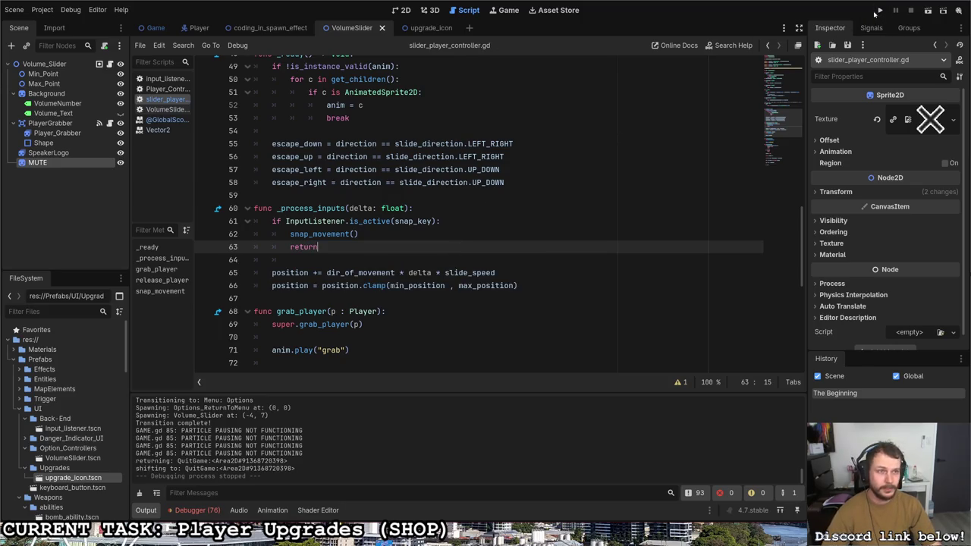
left_click(879, 12)
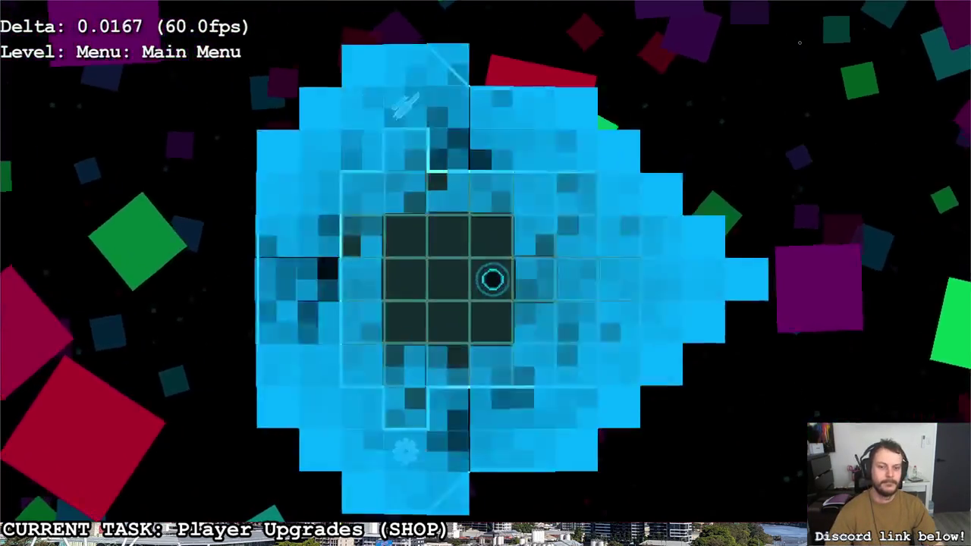
Step: Enter the Options room and slide the volume between 100, 59, 39 and 80 to check snapping
key("s")
key("s")
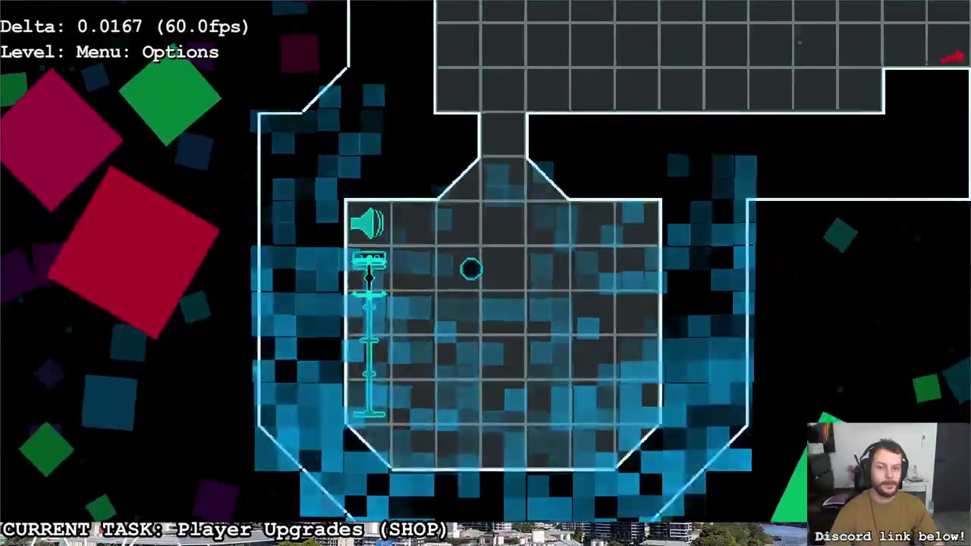
key("a")
key("s")
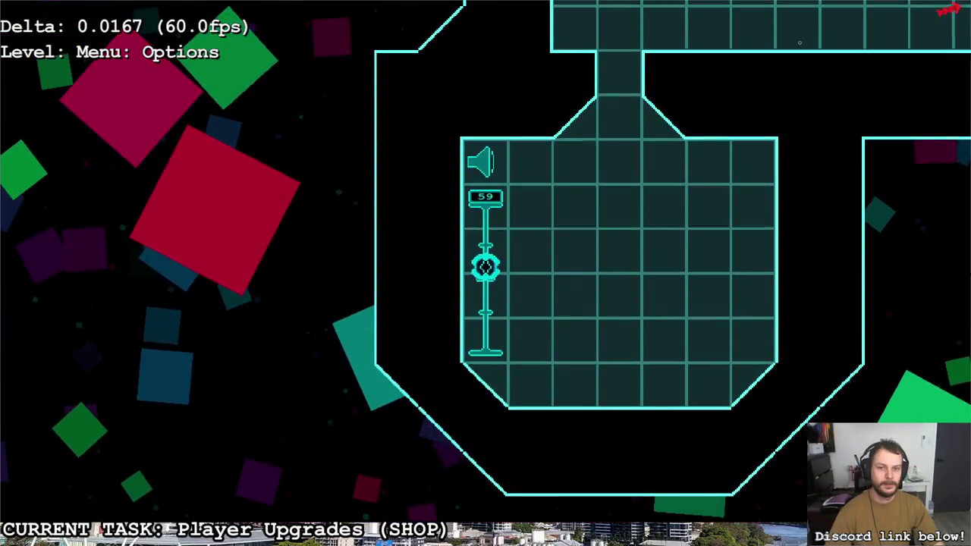
key("w")
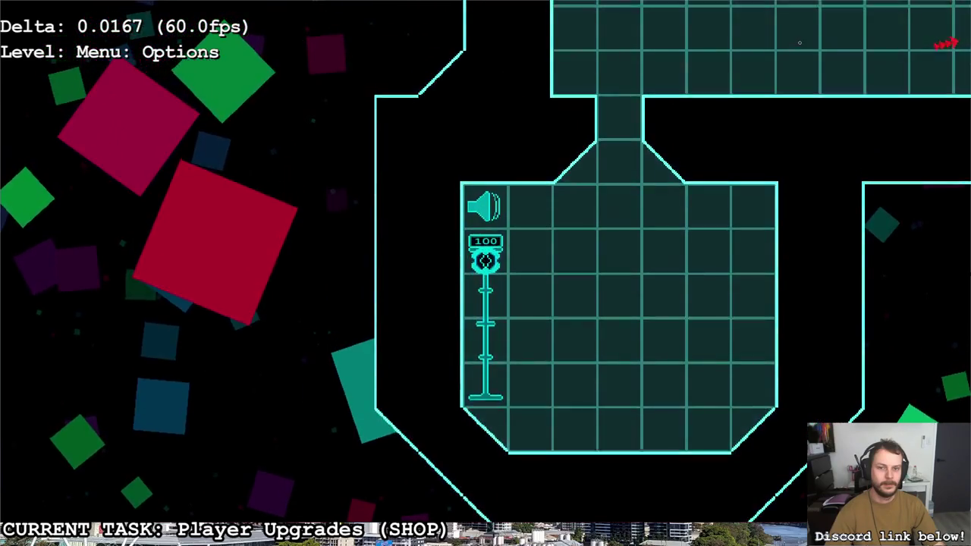
key("s")
key("w")
key("w")
key("s")
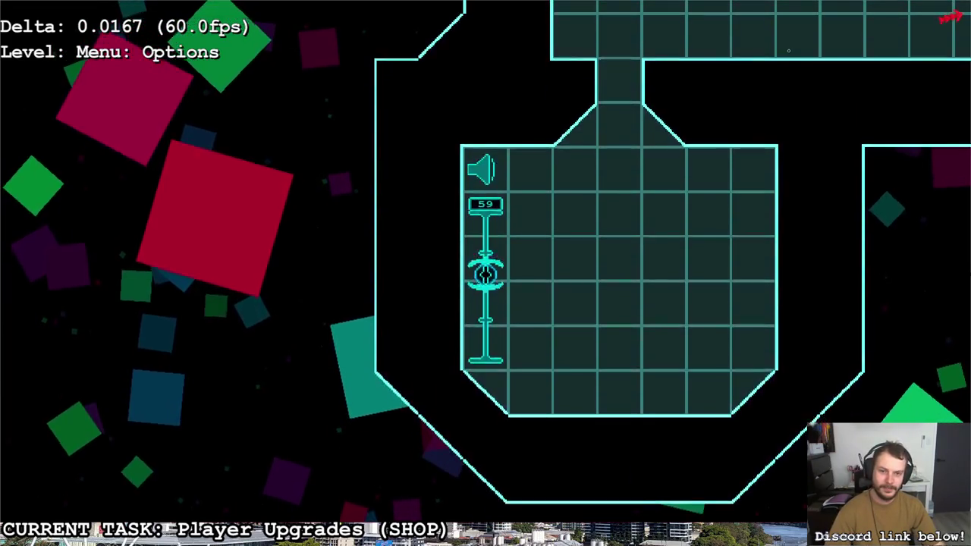
key("s")
key("w")
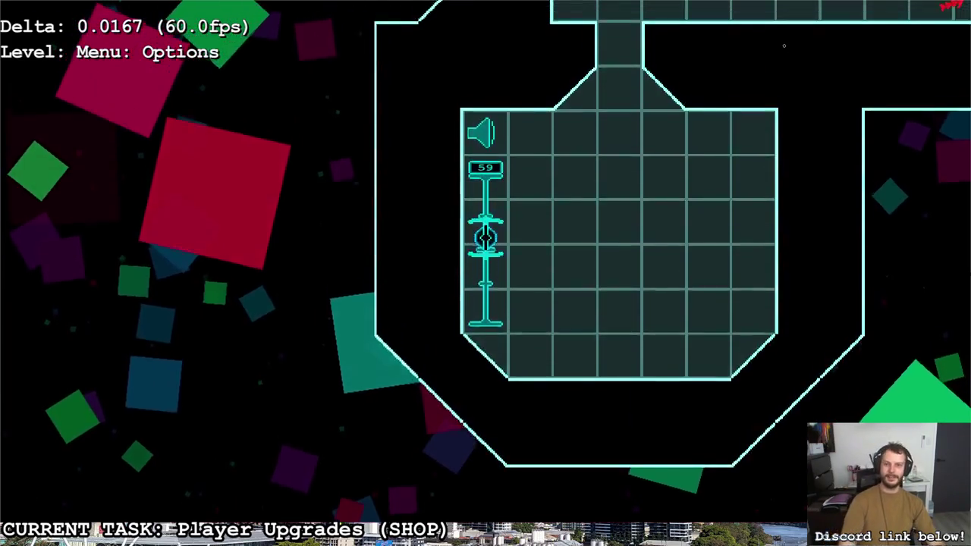
key("w")
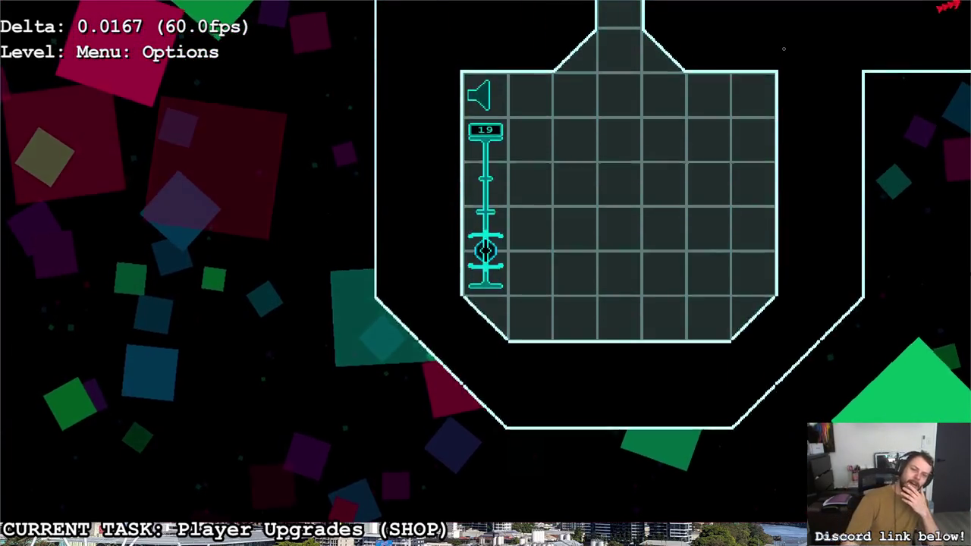
key("w")
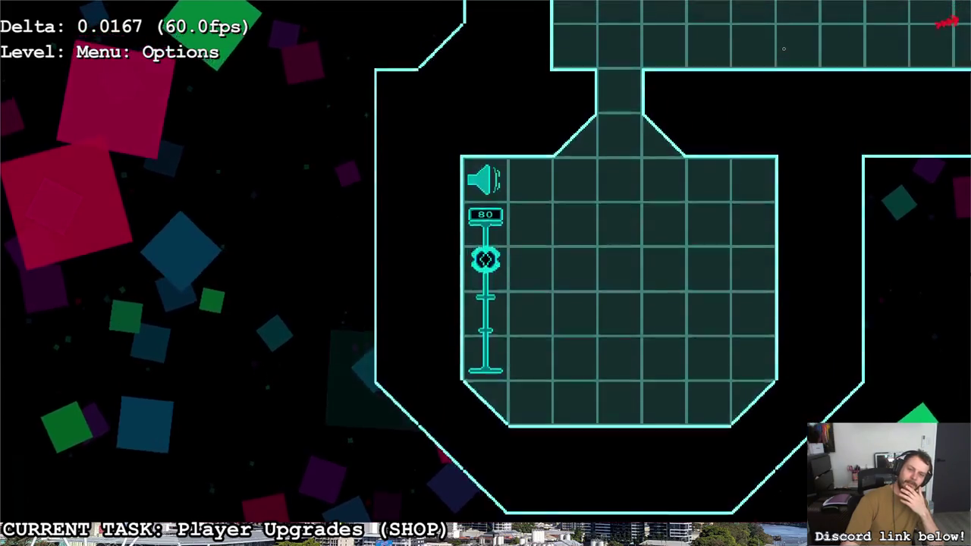
key("s")
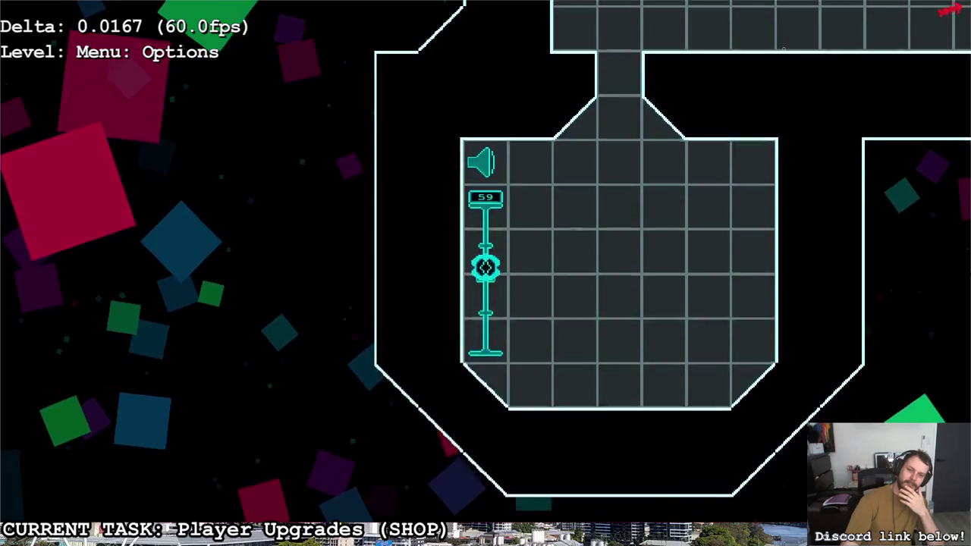
Step: Repeatedly step on and off the slider, moving volume through 39, 23, 26, 42 and 62
key("d")
key("a")
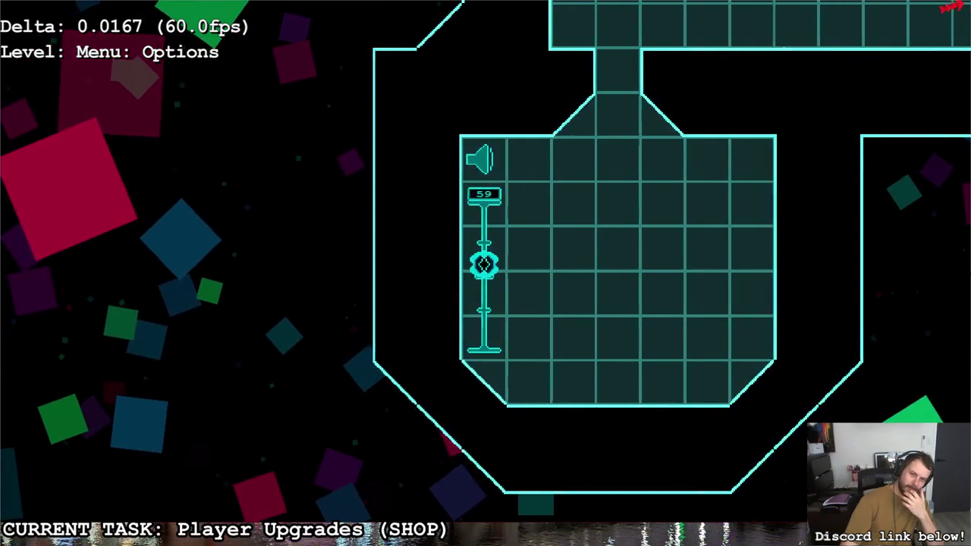
key("s")
key("w")
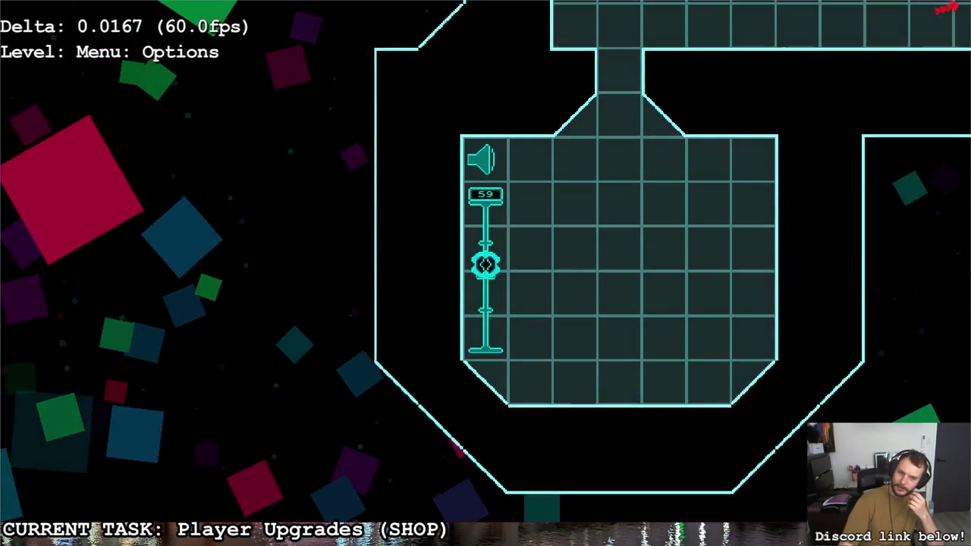
key("d")
key("a")
key("s")
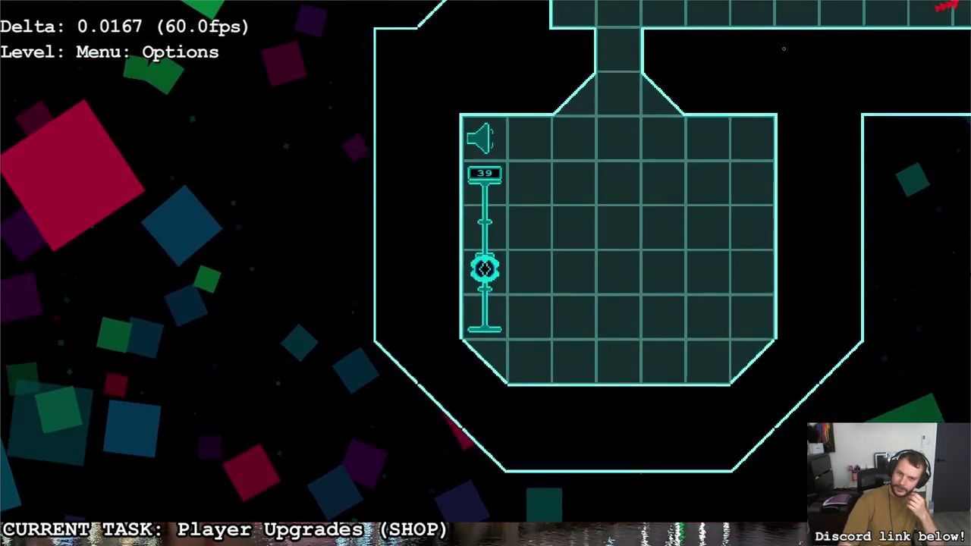
key("d")
key("a")
key("s")
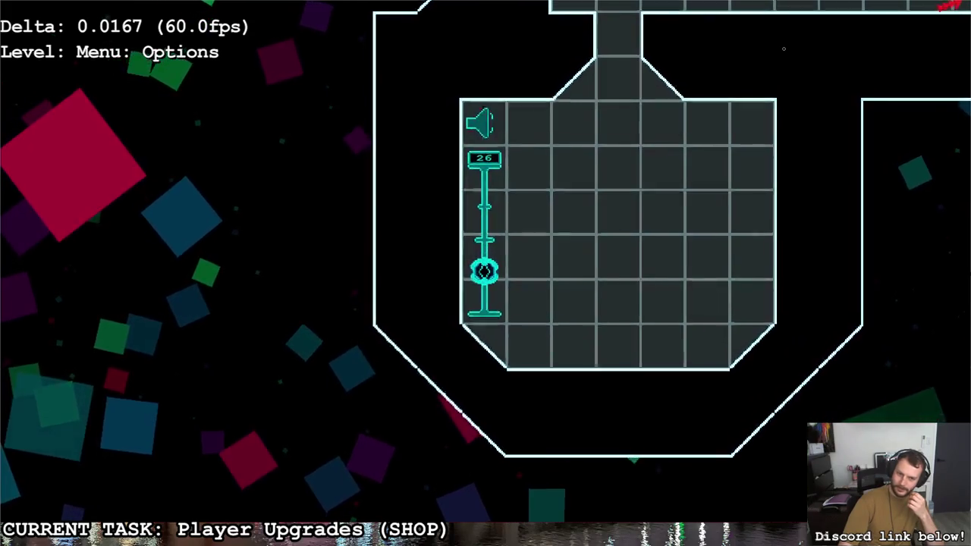
key("w")
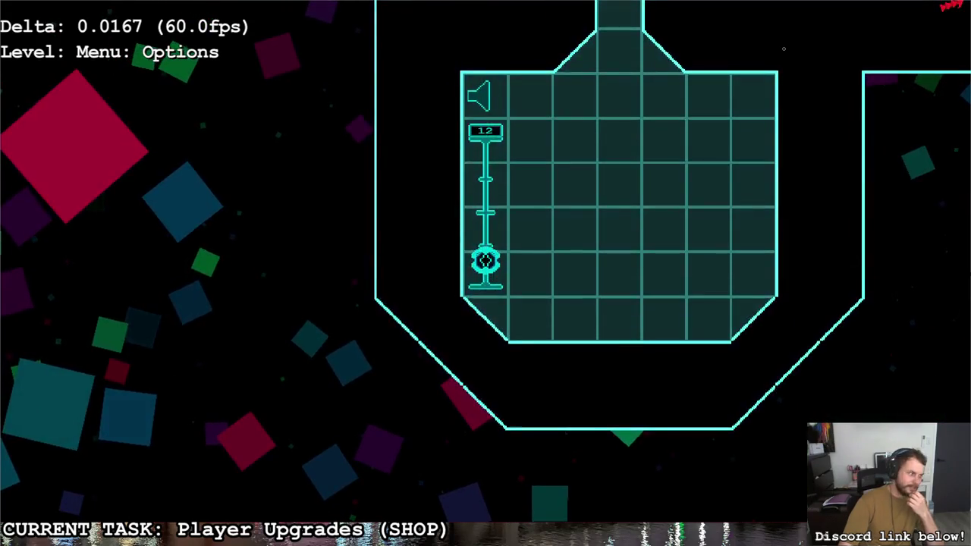
key("w")
key("d")
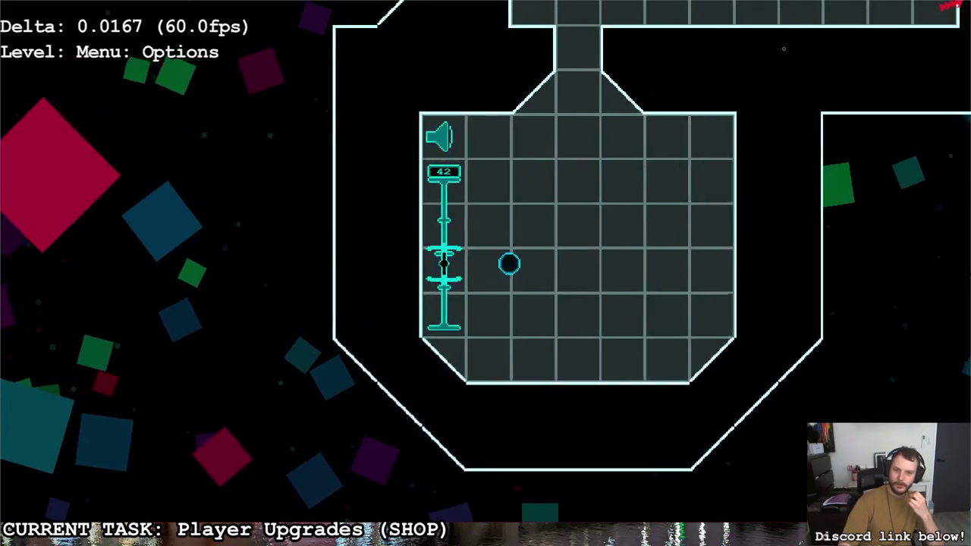
key("a")
key("w")
key("d")
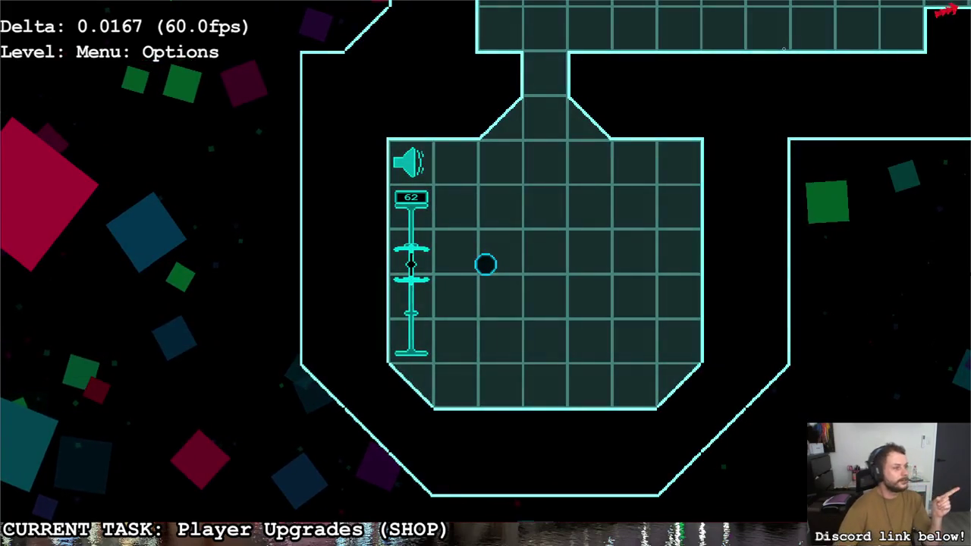
key("a")
key("a")
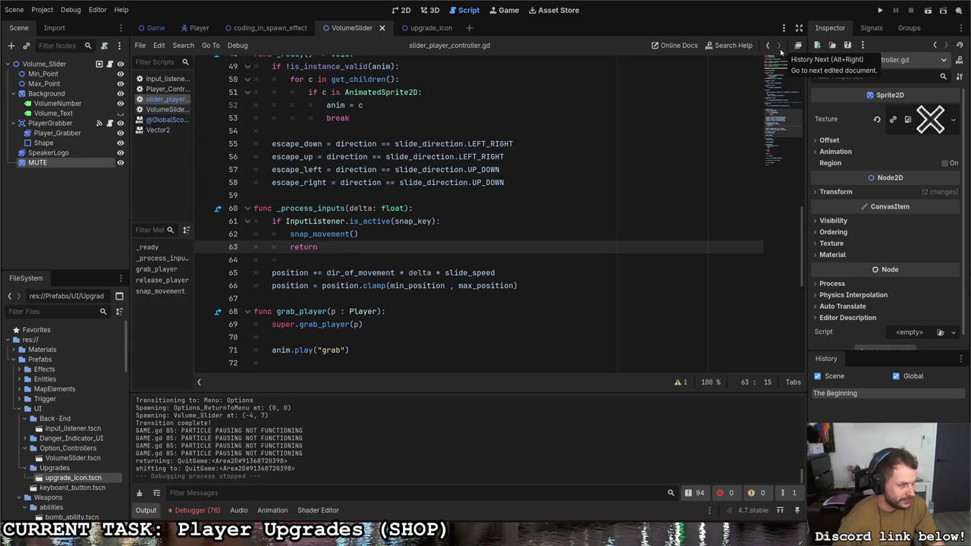
Step: Run the project again and go from the title screen into the Options level
key("F5")
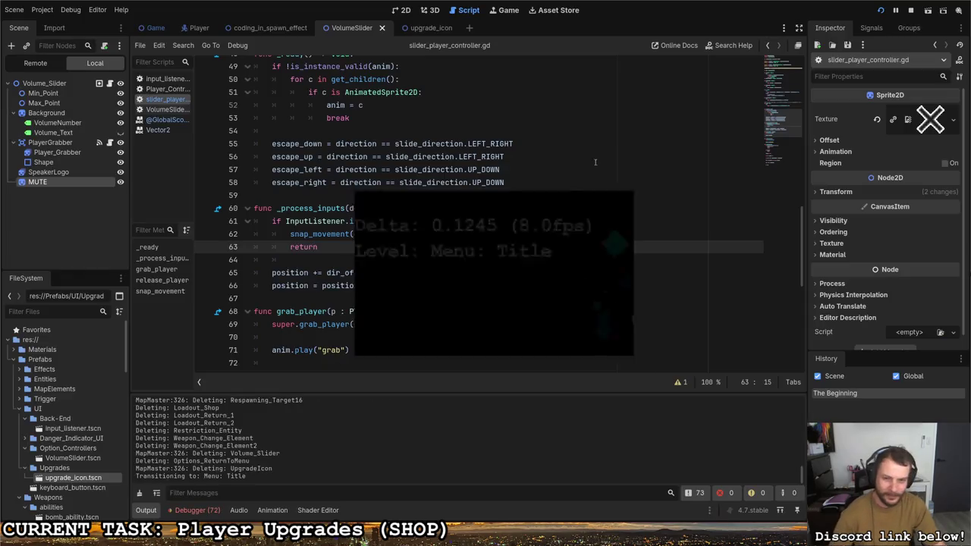
key("Return")
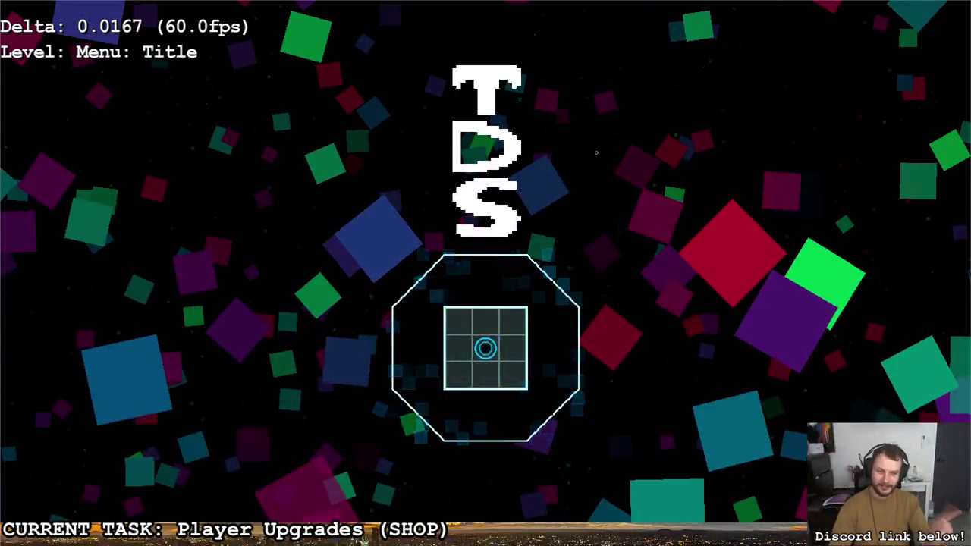
key("s")
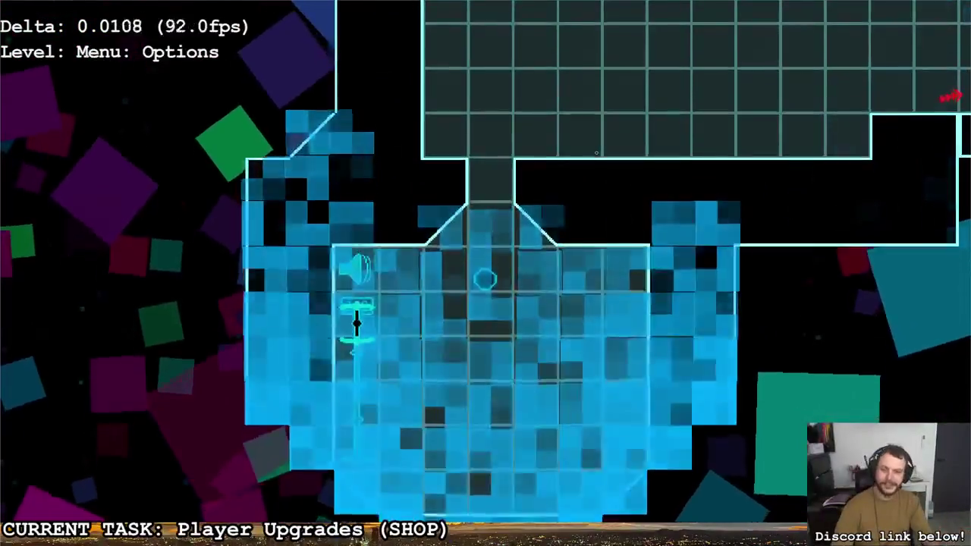
Step: Slide the volume between 80, 59, 39, 19 and mute, checking where it snaps
key("Down")
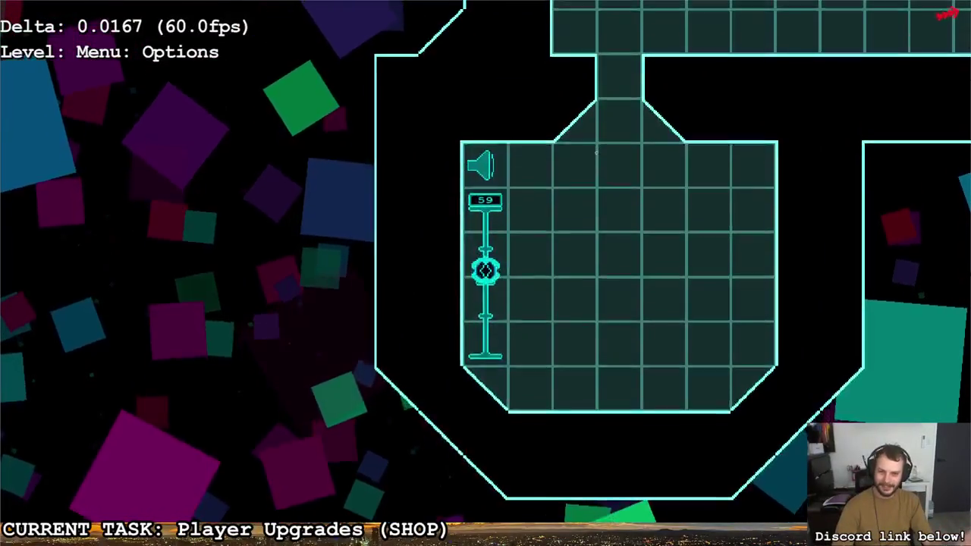
key("Up")
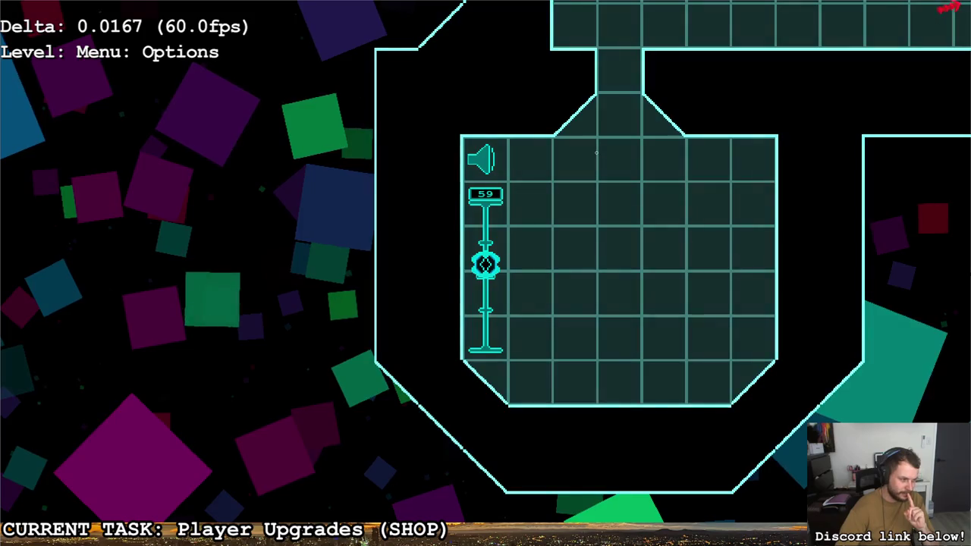
key("Down")
key("Down")
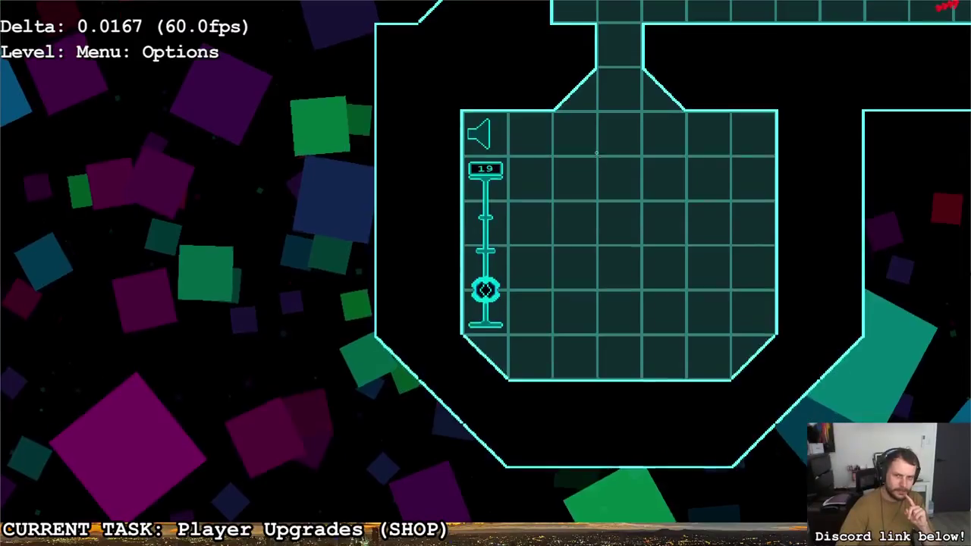
key("Up")
key("Up")
key("Up")
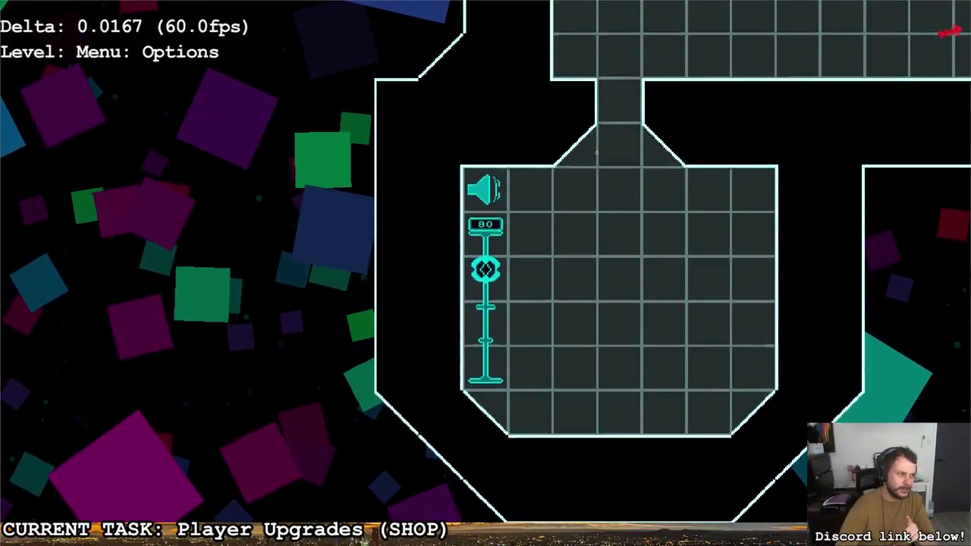
key("Down")
key("Down")
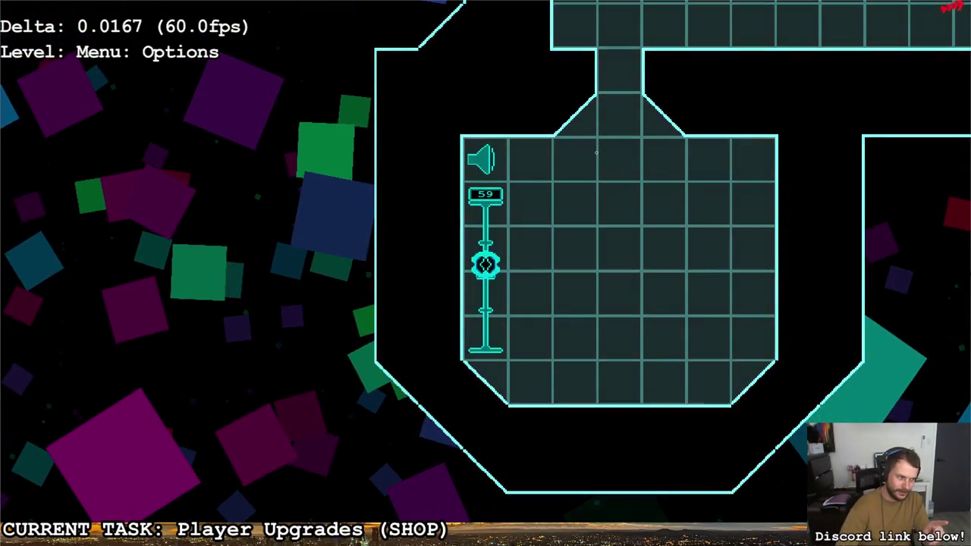
key("Down")
key("Down")
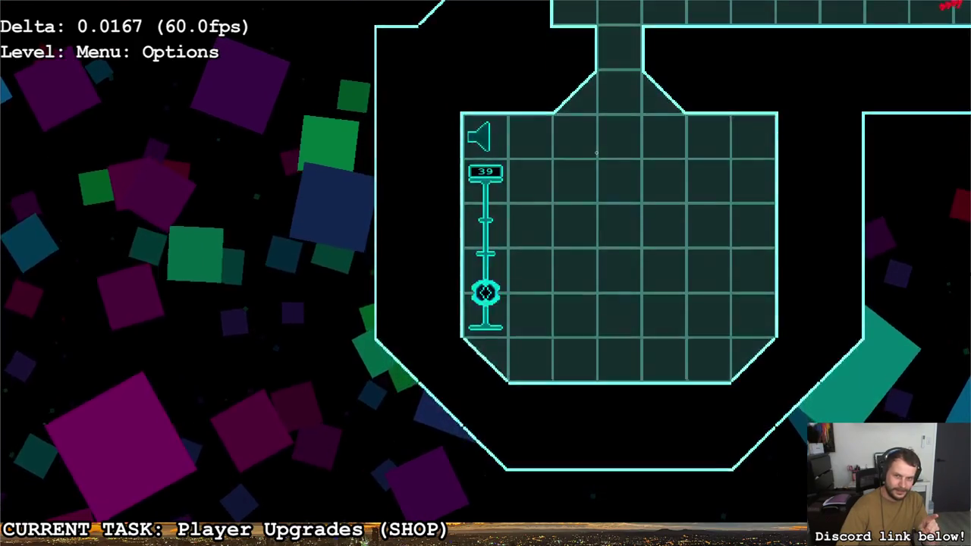
key("Down")
key("Down")
key("Up")
key("Up")
key("Up")
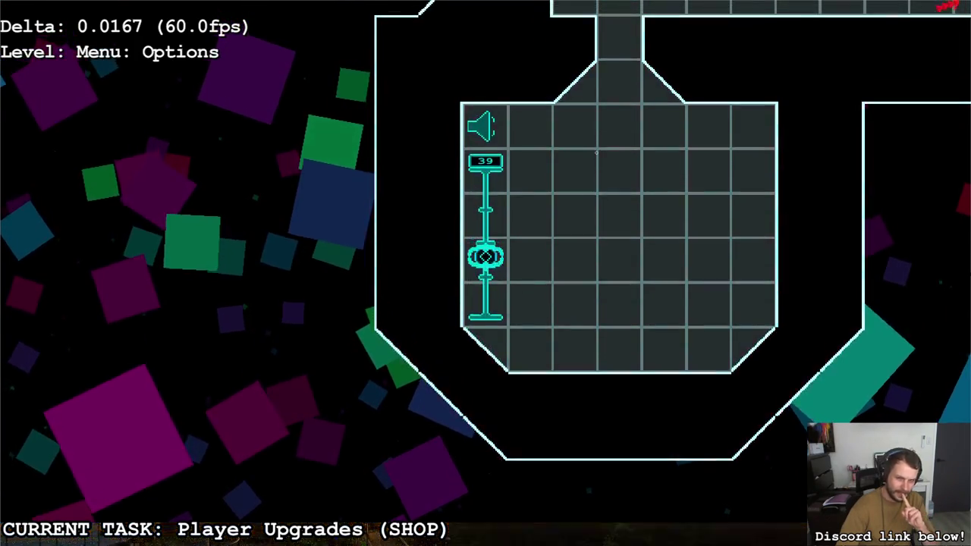
key("Up")
key("Up")
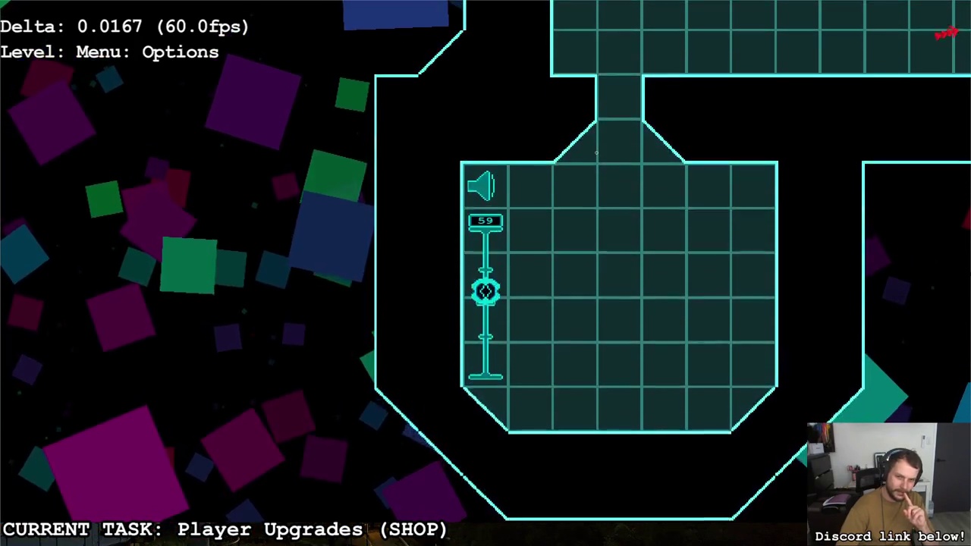
key("Down")
key("Down")
key("Down")
key("Up")
key("Up")
key("Up")
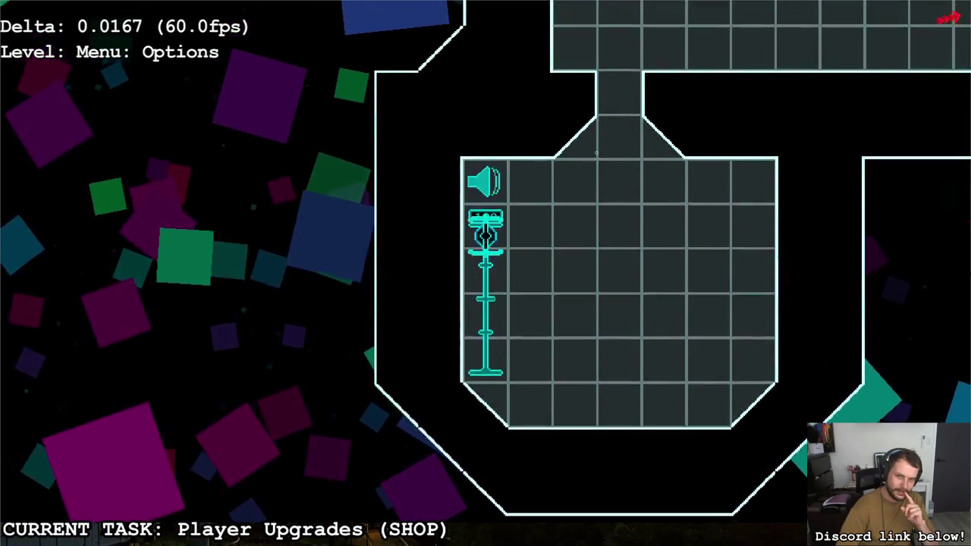
Step: Step off and back onto the volume slider, slide it down, then quit via the pause menu
key("Right")
key("Left")
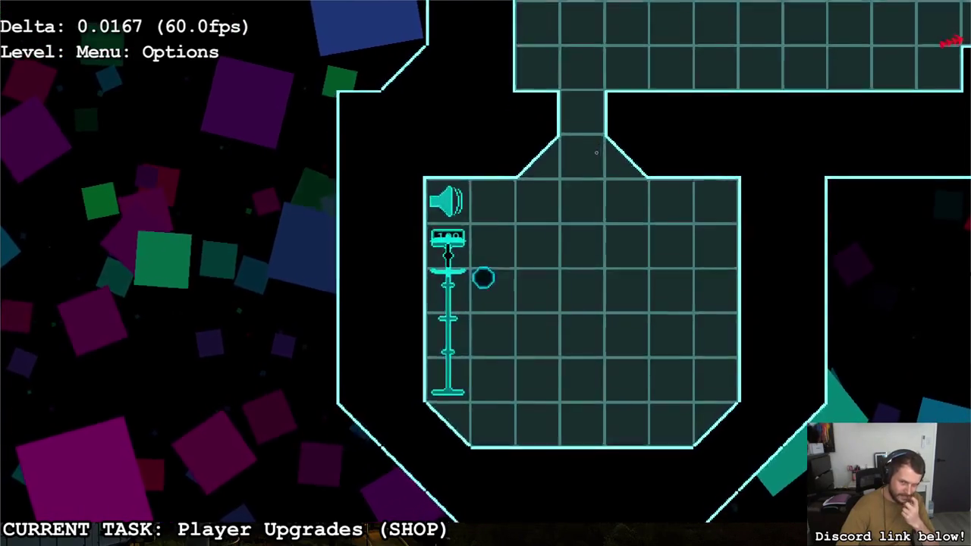
key("Left")
key("Down")
key("Escape")
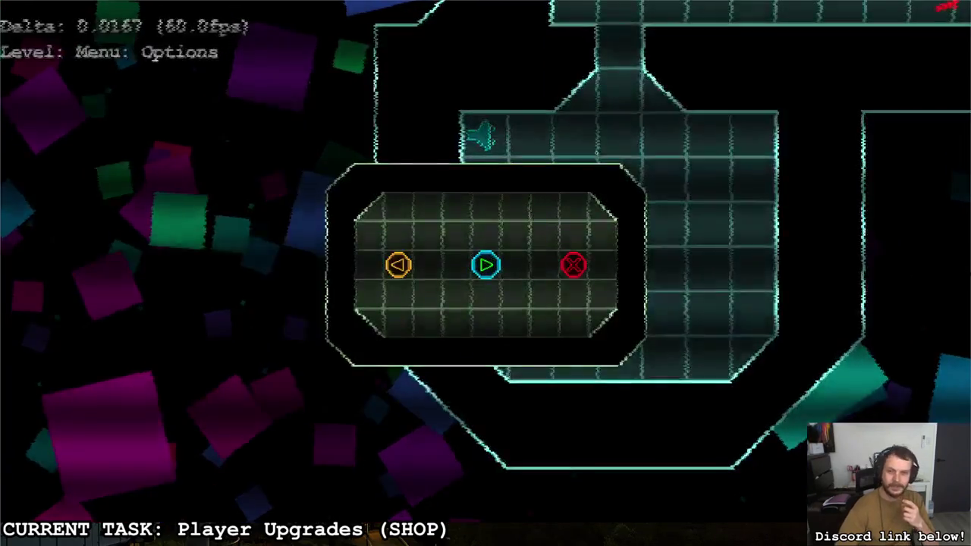
key("Right")
key("Return")
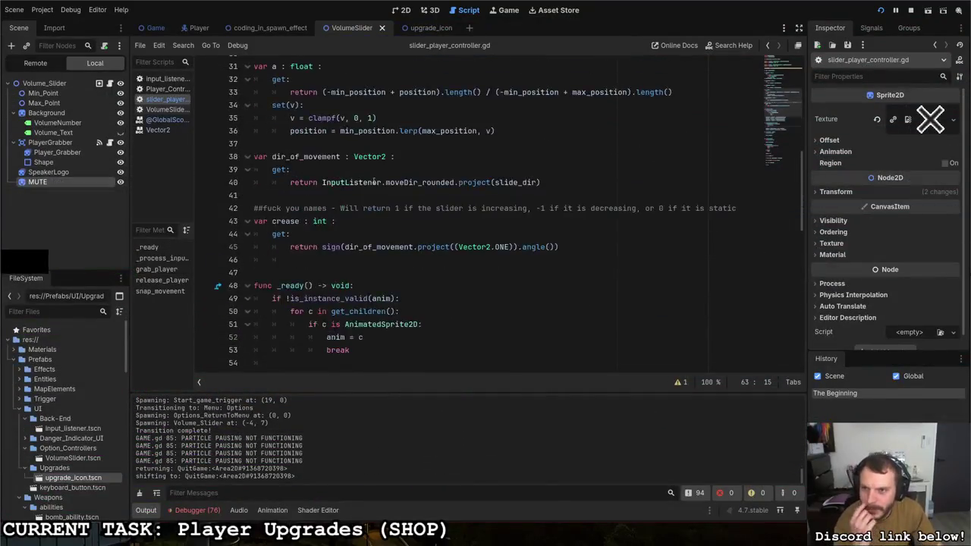
Step: Review the ret calculation line in snap_movement
scroll(373, 182, "up", 10)
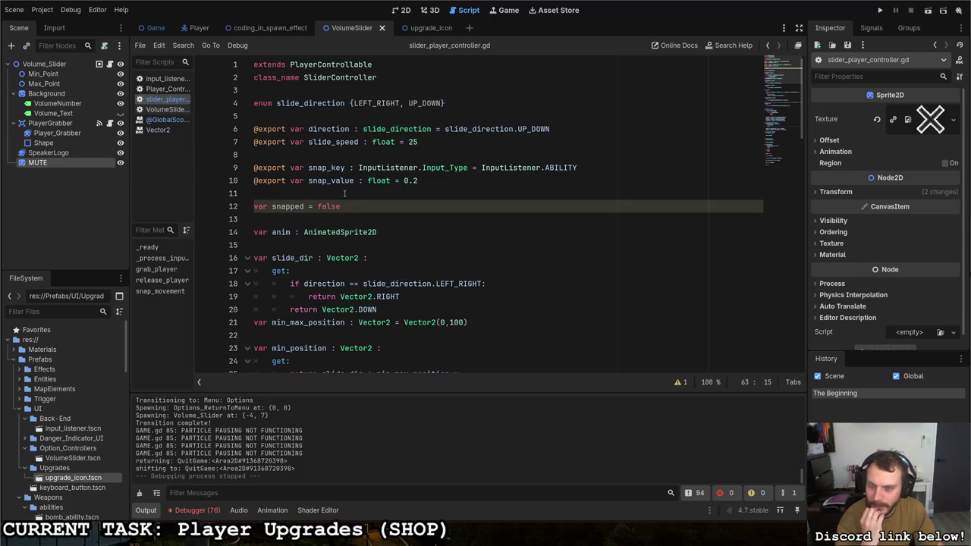
scroll(344, 193, "down", 20)
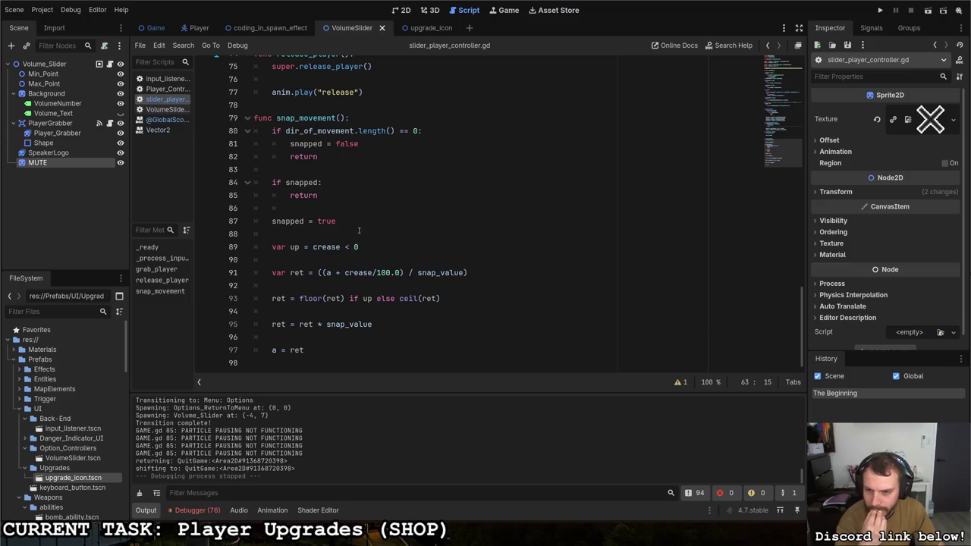
double_click(346, 272)
key("Down")
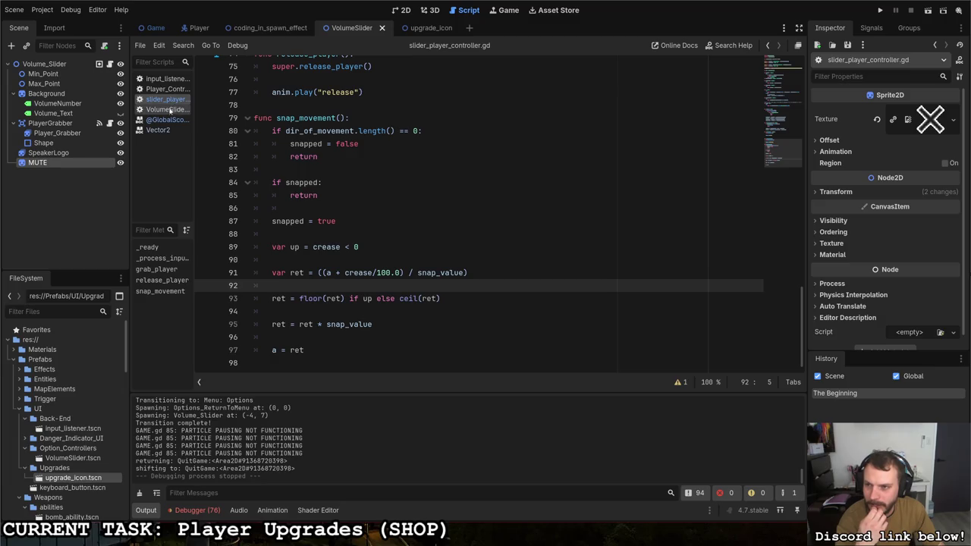
Step: Inspect Volume_Slider and PlayerGrabber's snap key options unchanged, then run the project
left_click(44, 63)
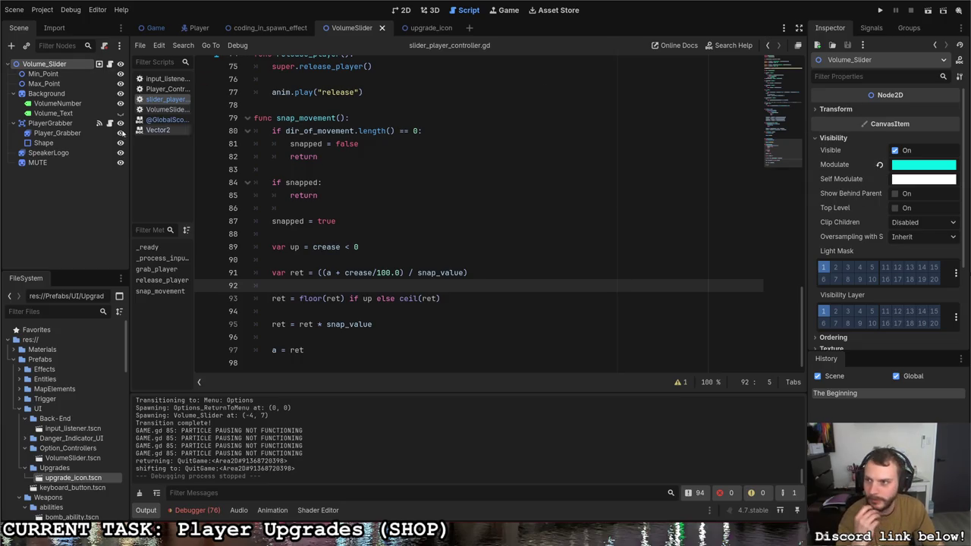
left_click(51, 124)
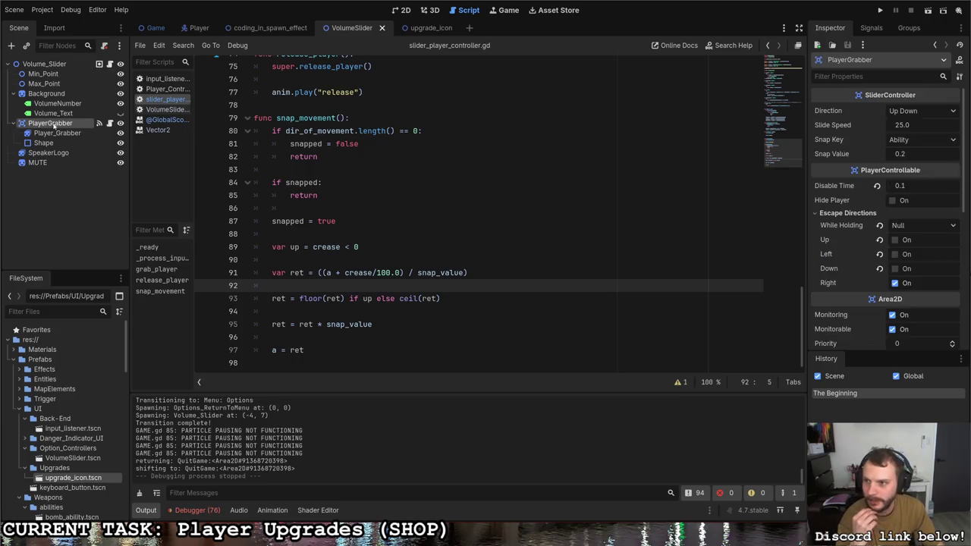
left_click(906, 140)
left_click(905, 140)
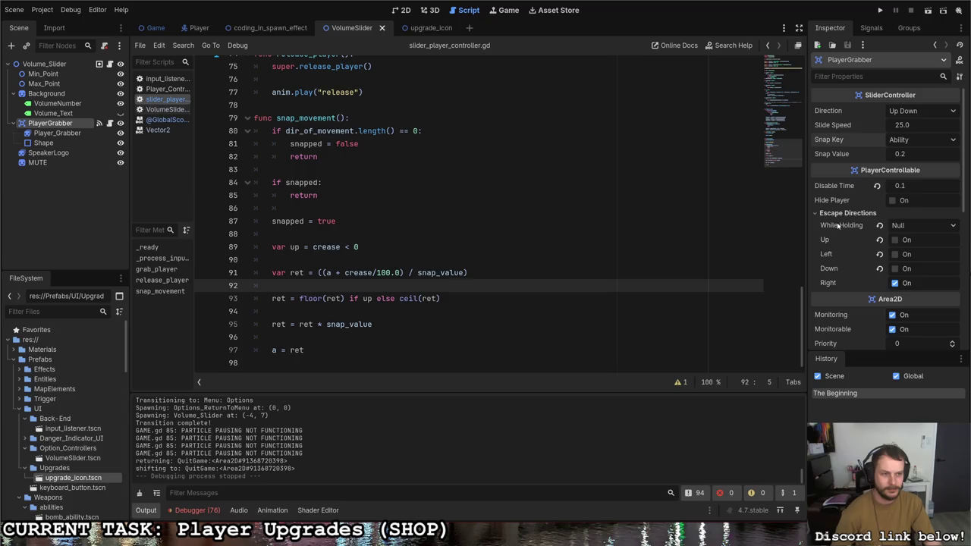
left_click(880, 10)
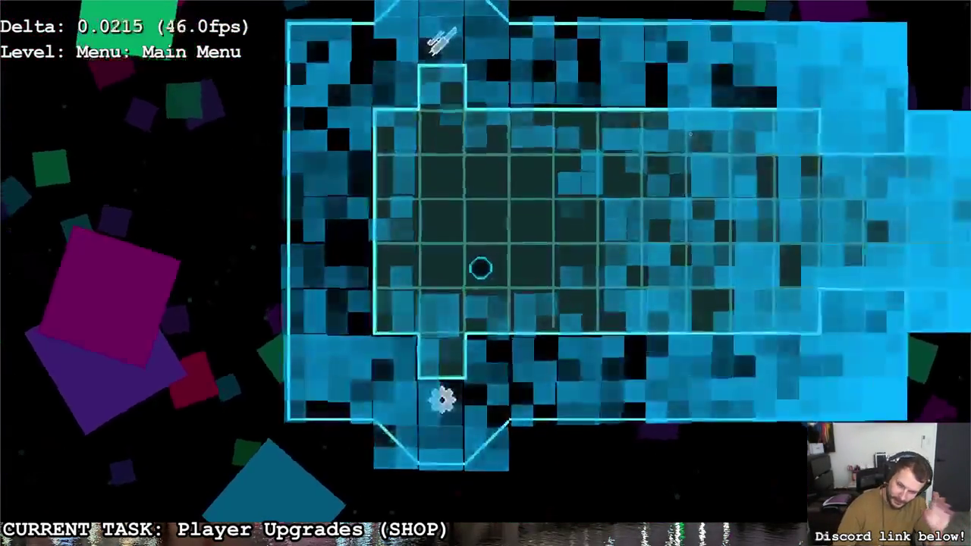
Step: Walk into Options, slide the volume to 59, 19 and 100, then step off and return to line 91
key("s")
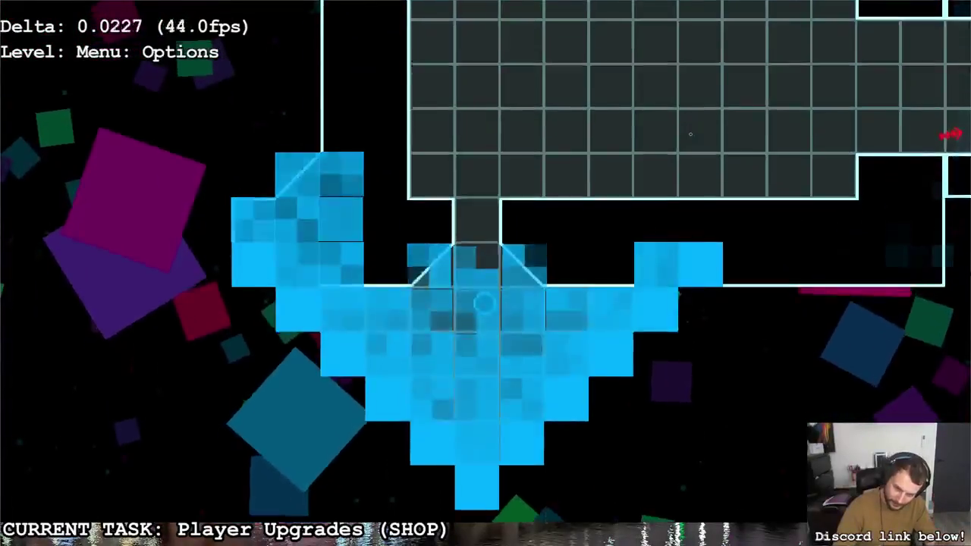
key("s")
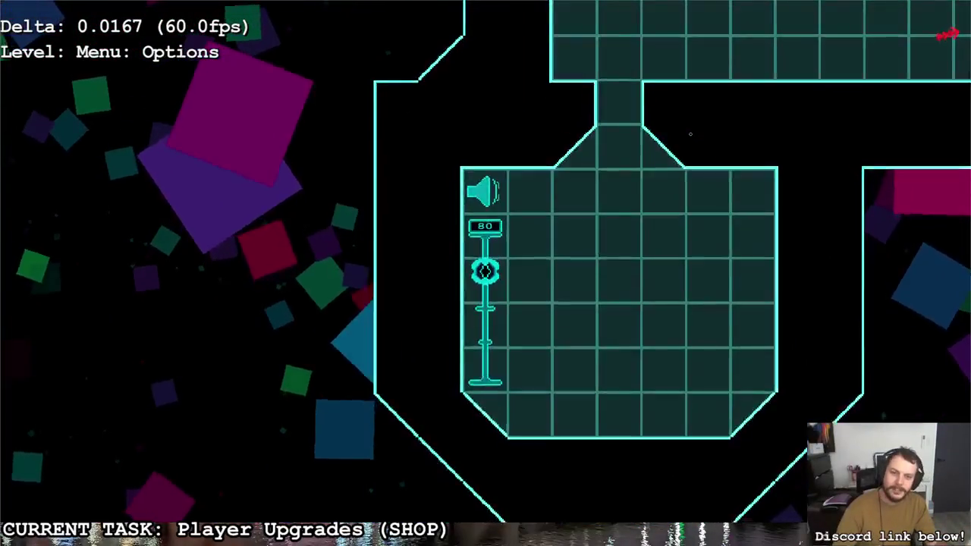
key("s")
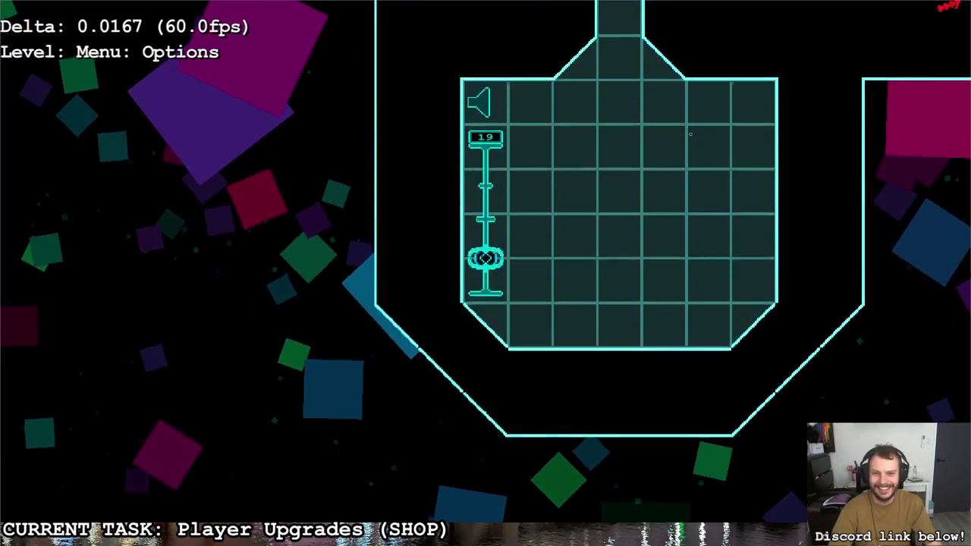
key("w")
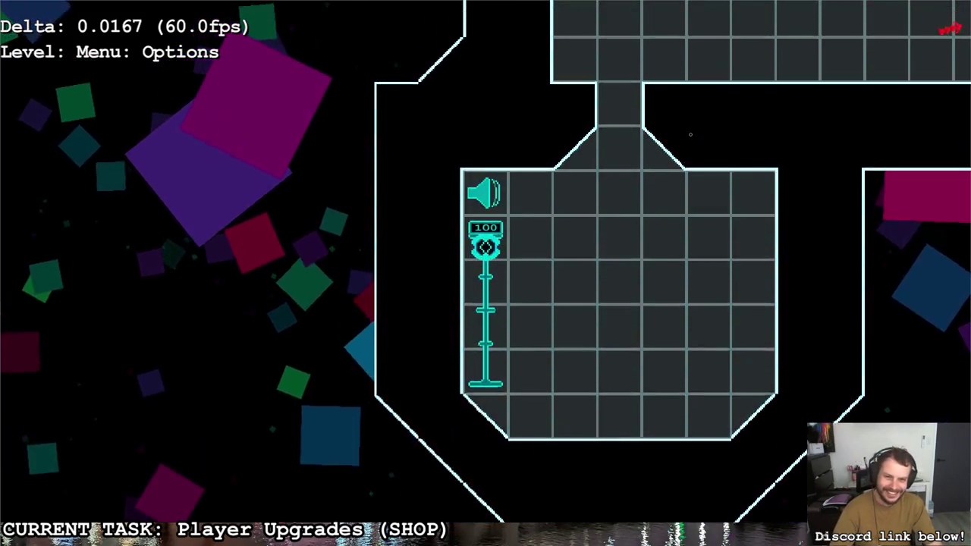
key("s")
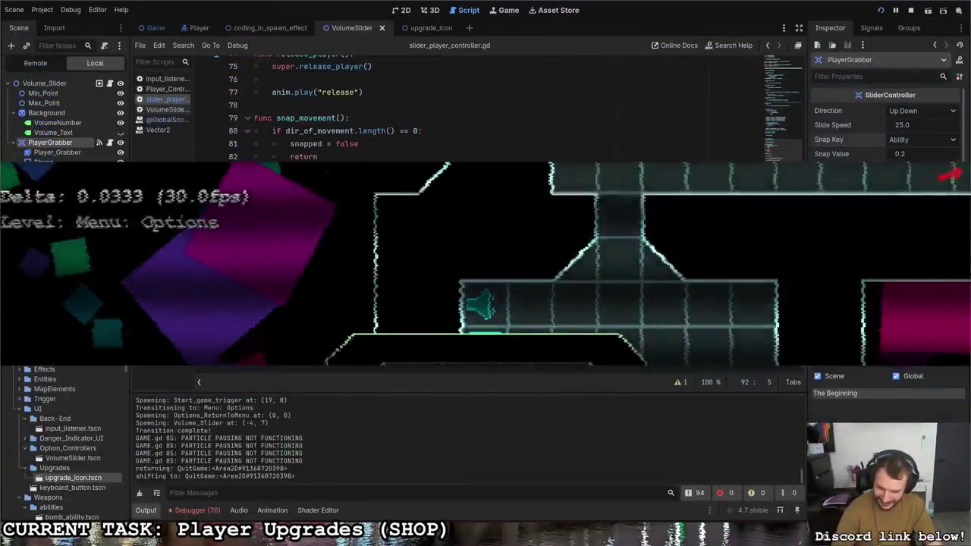
left_click(483, 279)
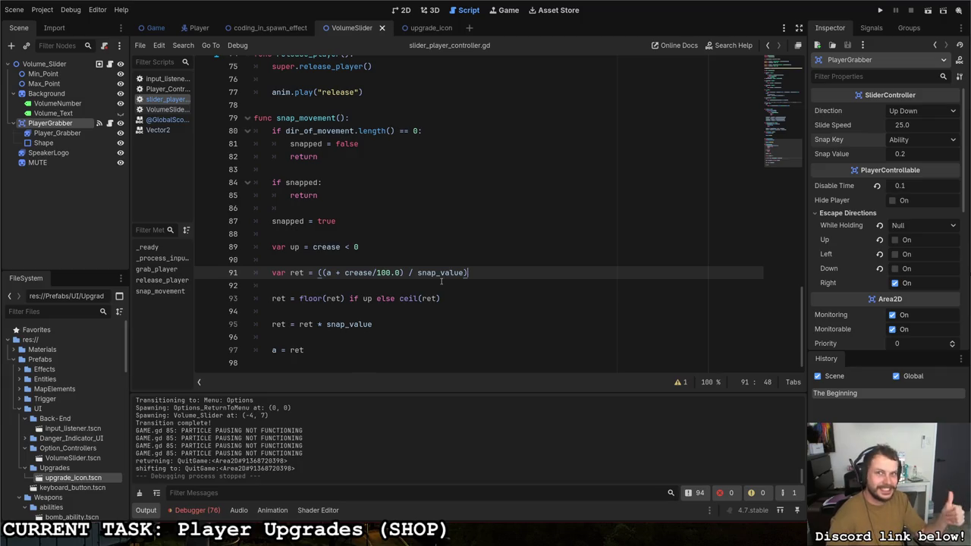
left_click(404, 283)
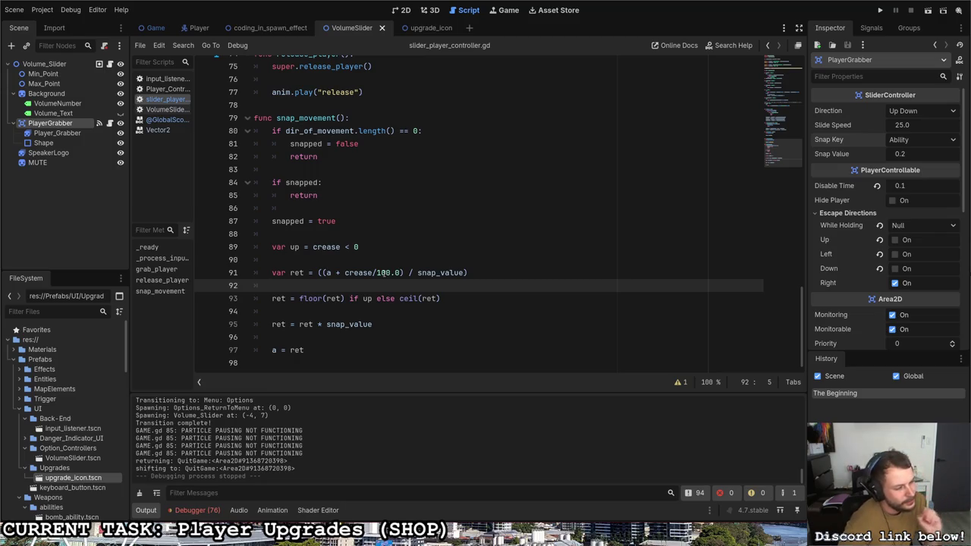
left_click(879, 10)
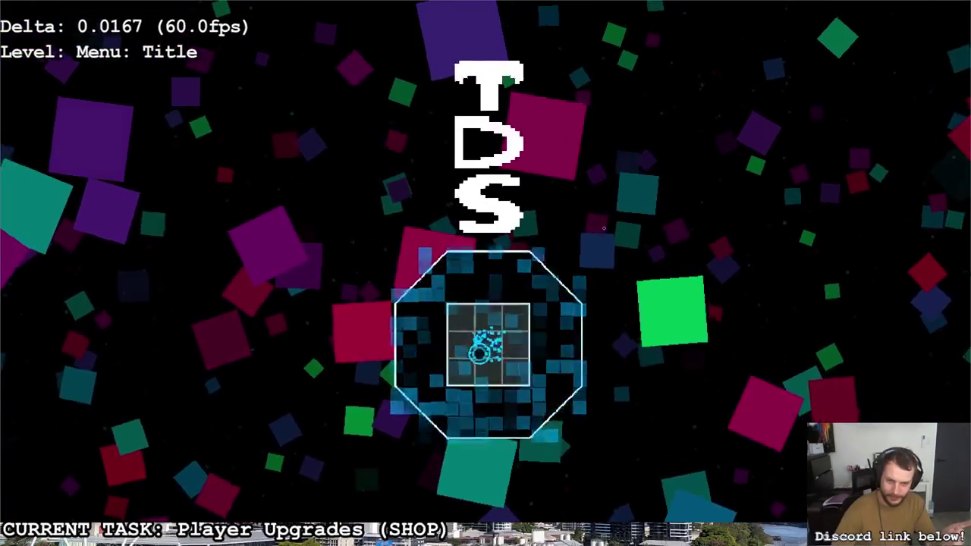
Step: Enter the Options room, lower the volume from 80 through 59 to 0, then step off the slider
left_click(604, 227)
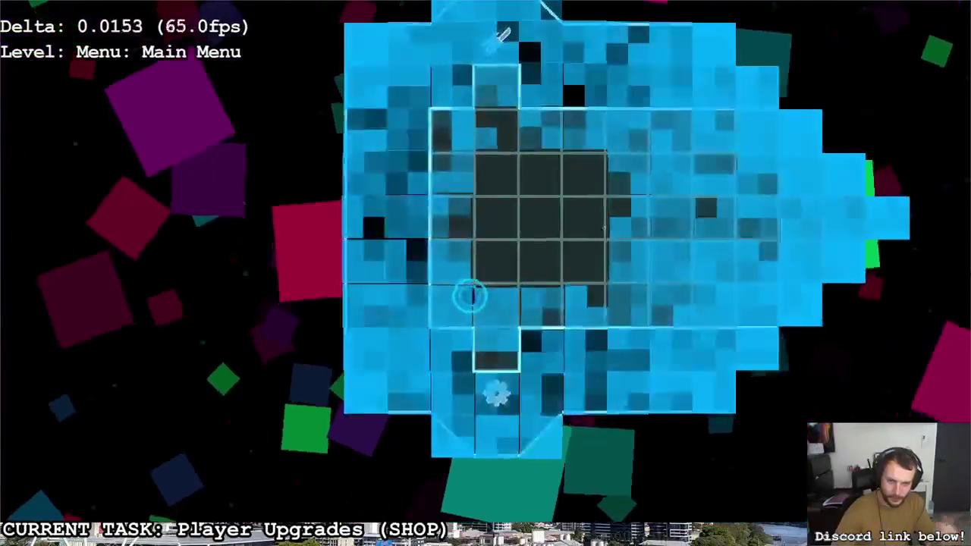
key("s")
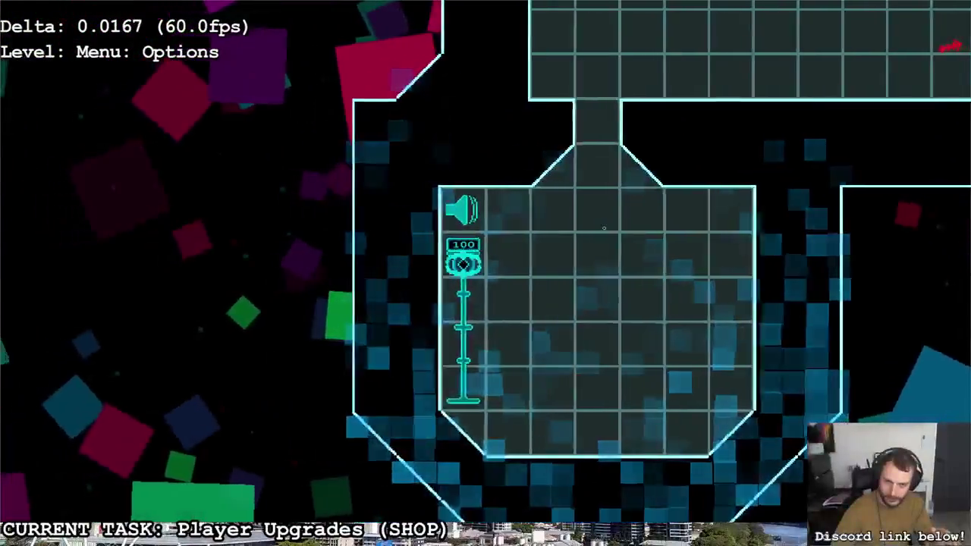
key("s")
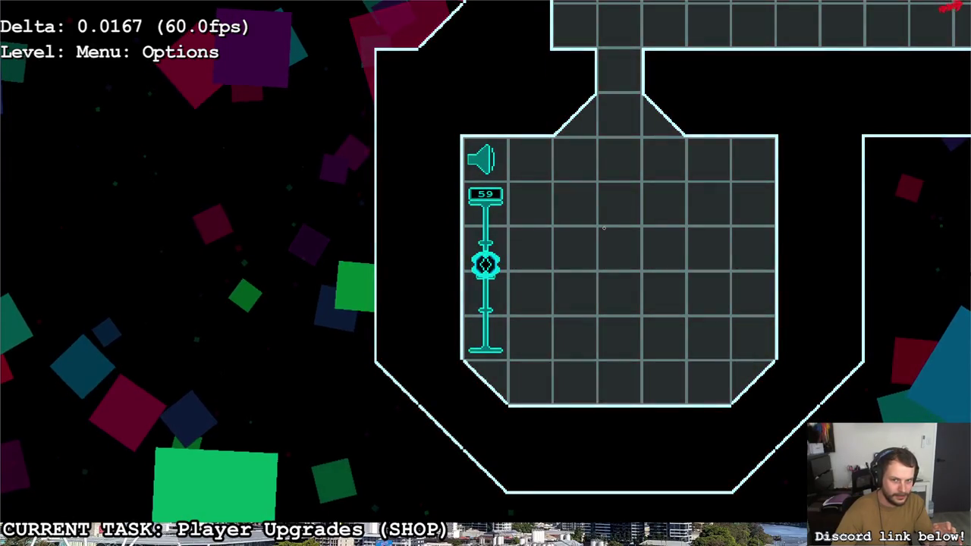
key("s")
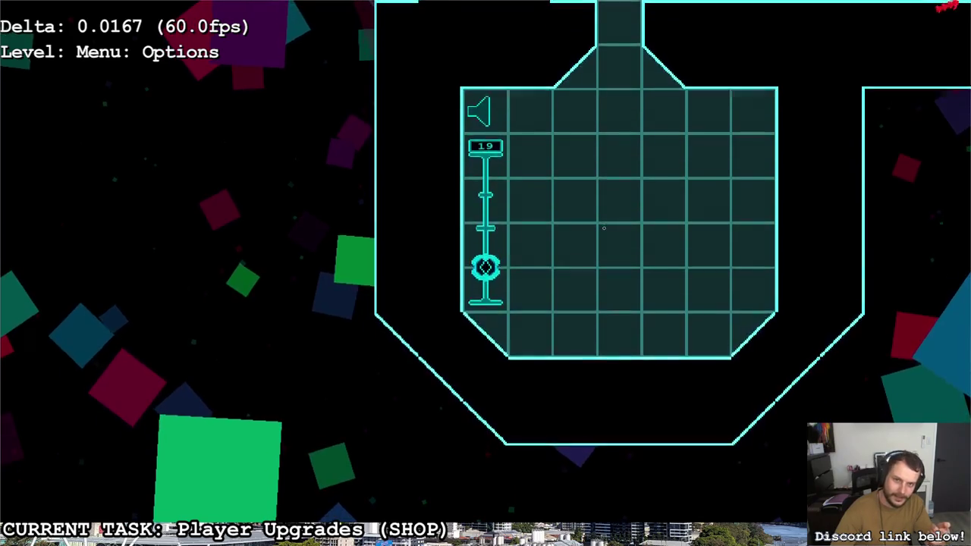
key("s")
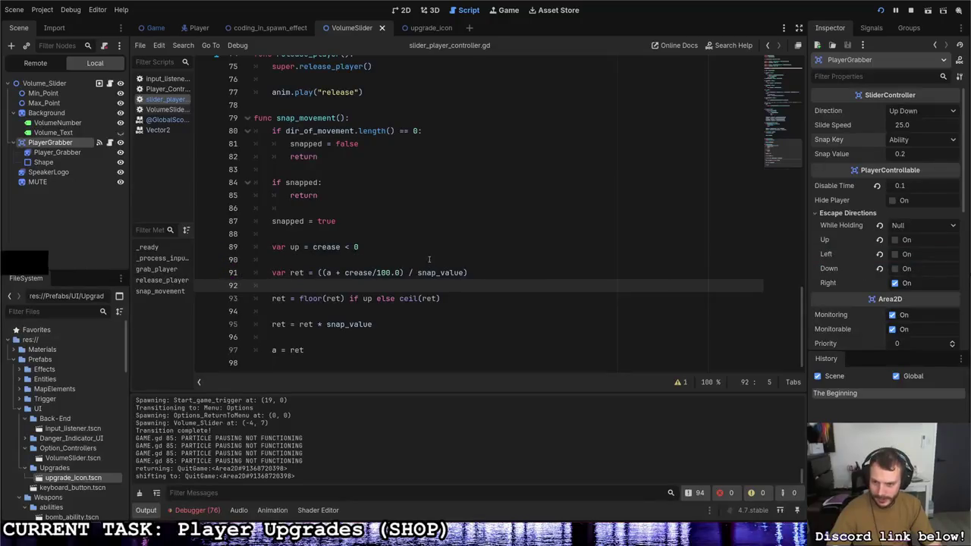
Step: Insert print(ret) below line 91's ret calculation, save the script, and relaunch the game
left_click(478, 274)
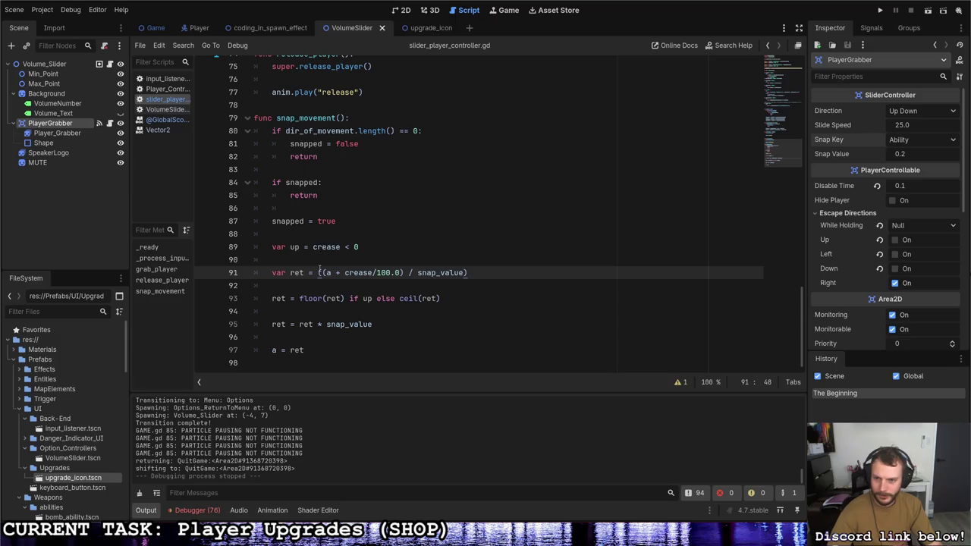
key("Return")
key("Return")
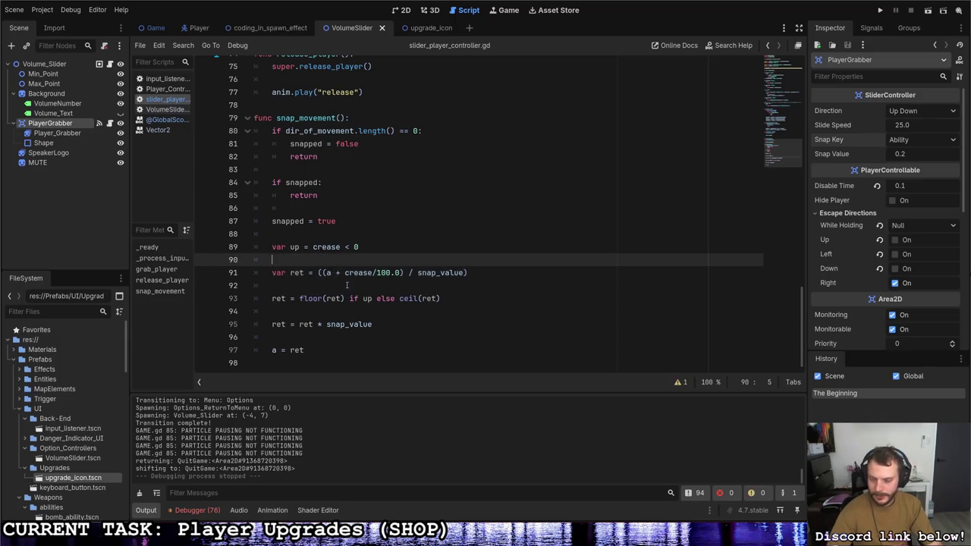
type("print(ret")
key("ctrl+s")
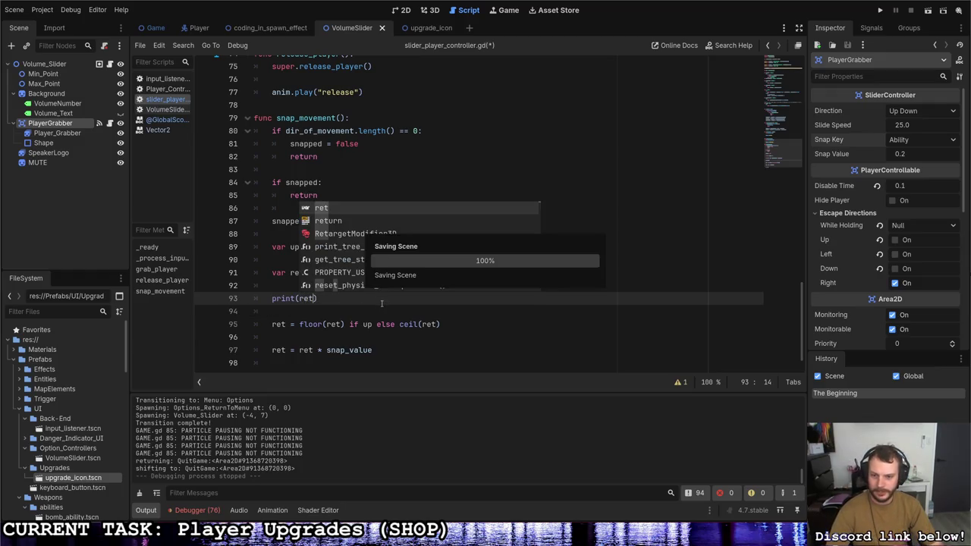
type(")")
scroll(345, 304, "down", 1)
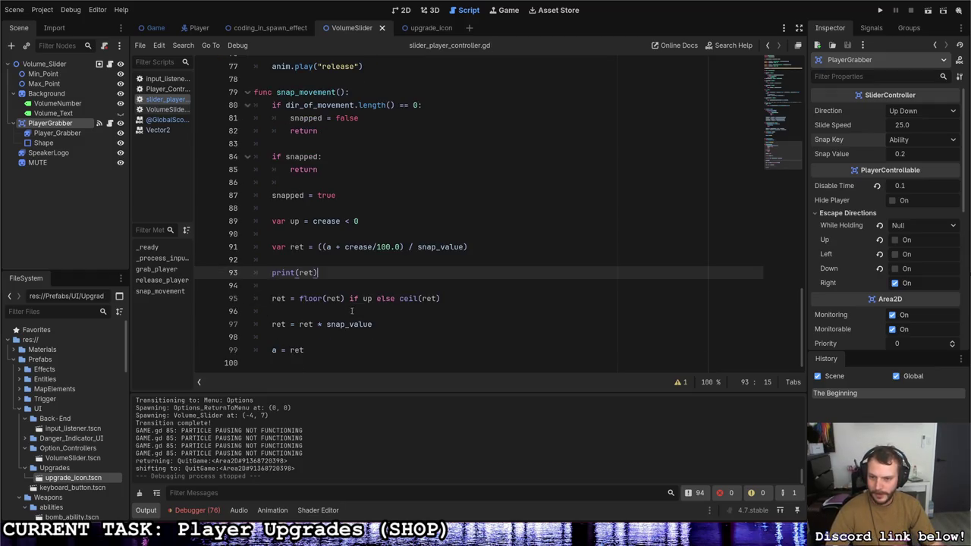
key("super+d")
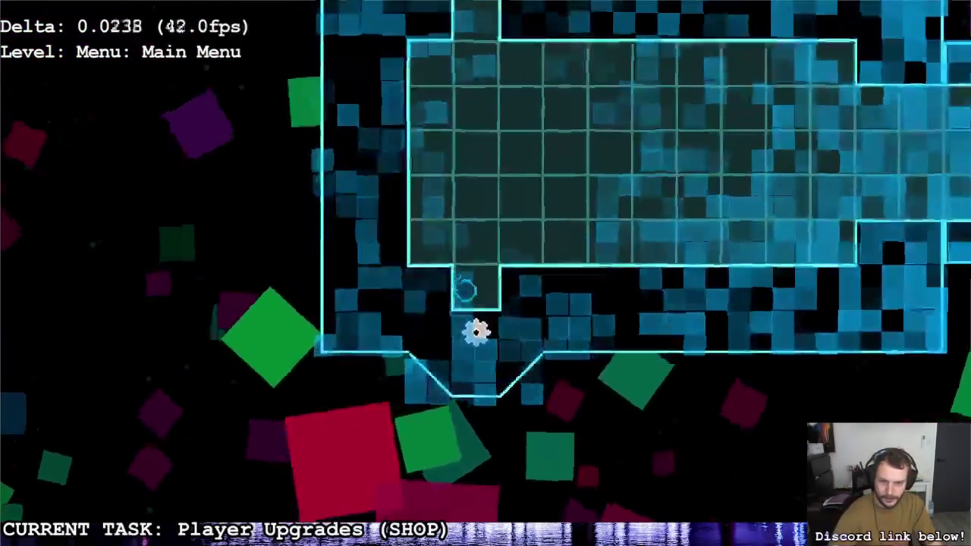
Step: In Options, slide the volume through 59, 19, mute, 80, 19 and 59, then switch to the editor
left_click(476, 332)
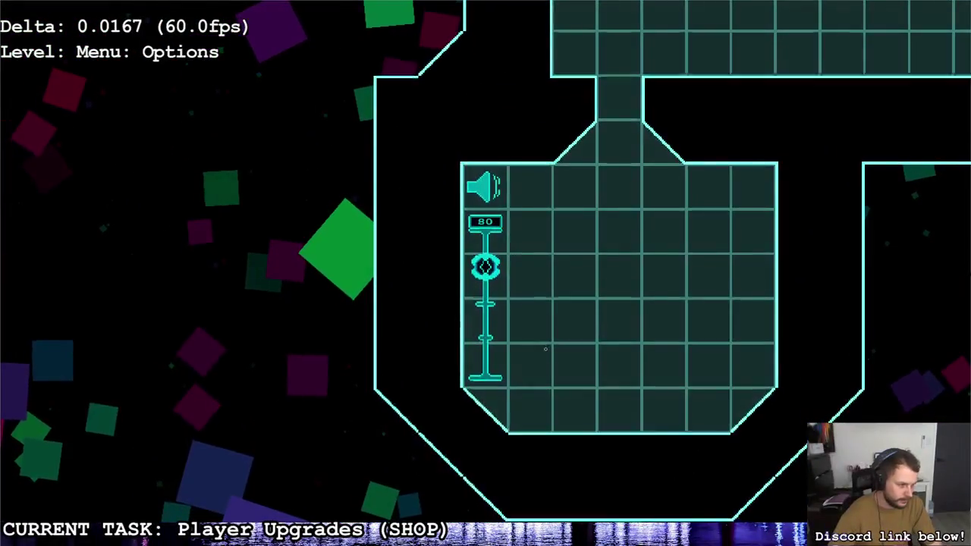
key("Down")
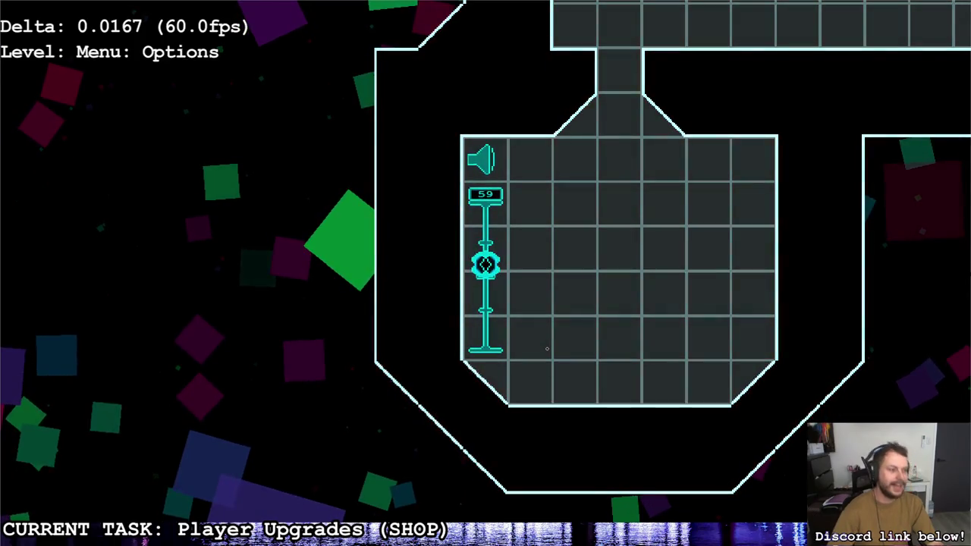
key("Down")
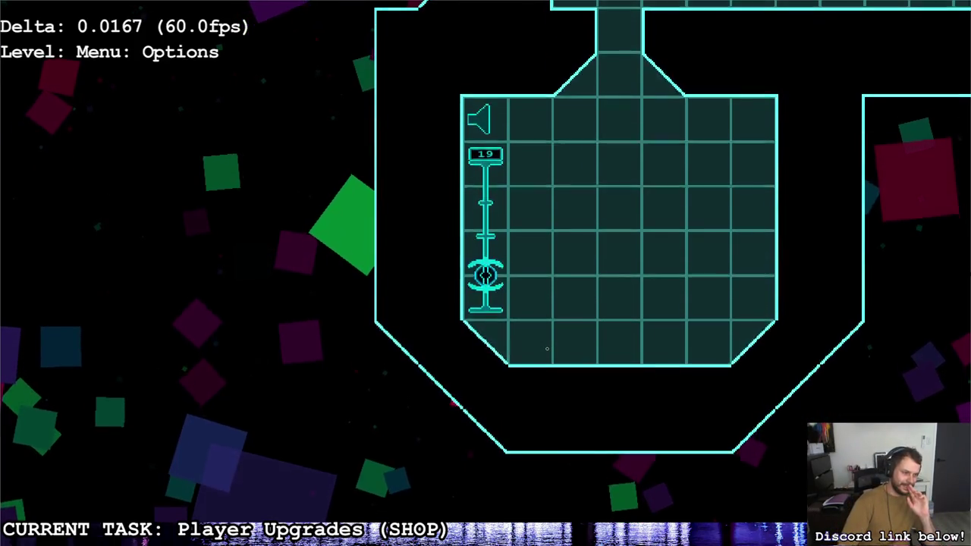
key("Down")
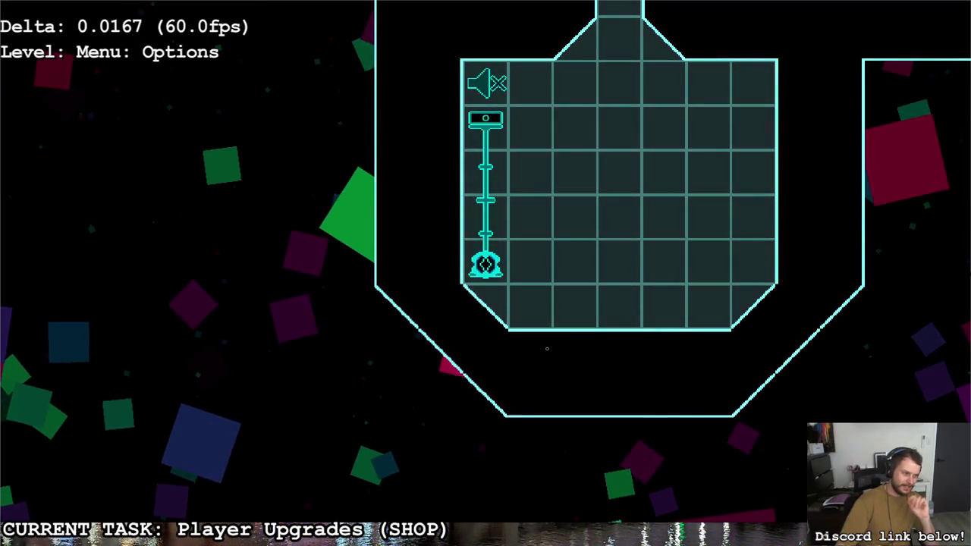
key("Up")
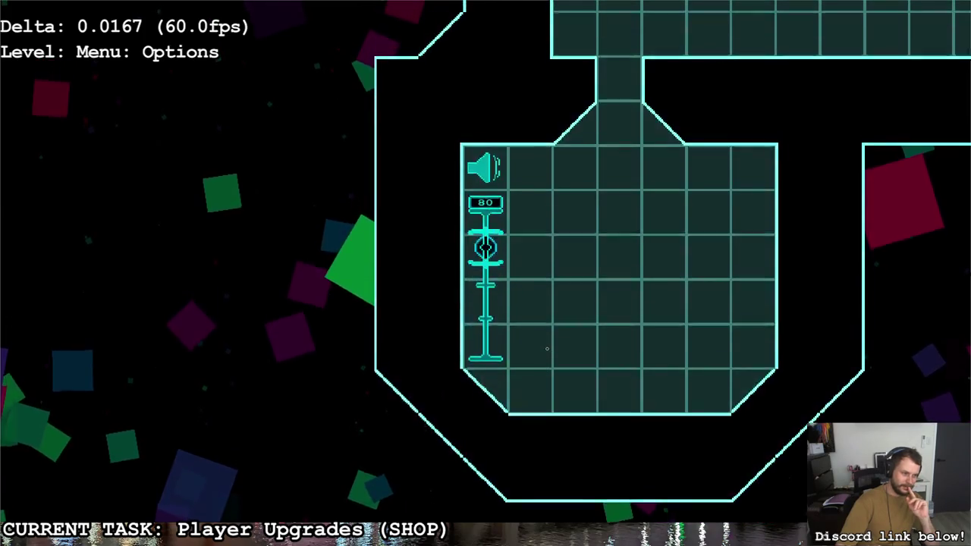
key("Down")
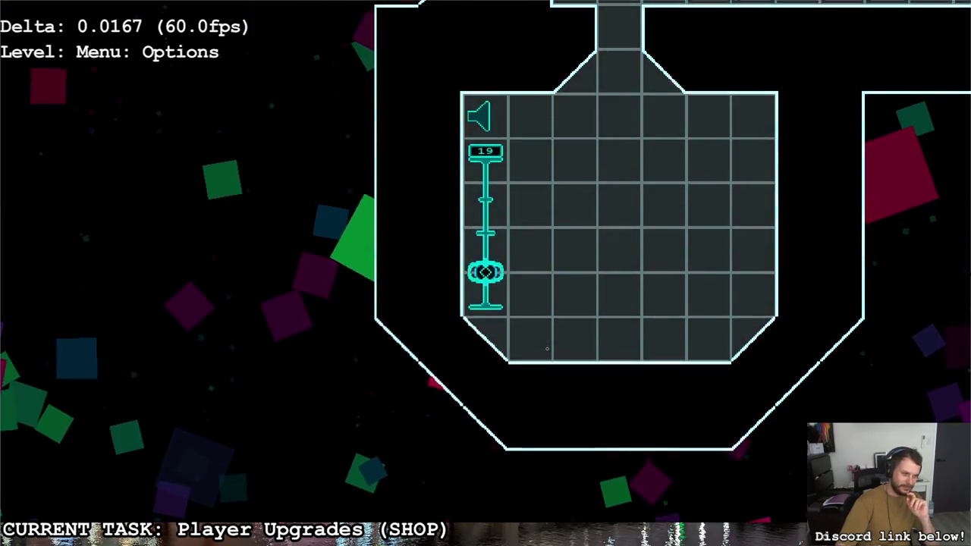
key("Up")
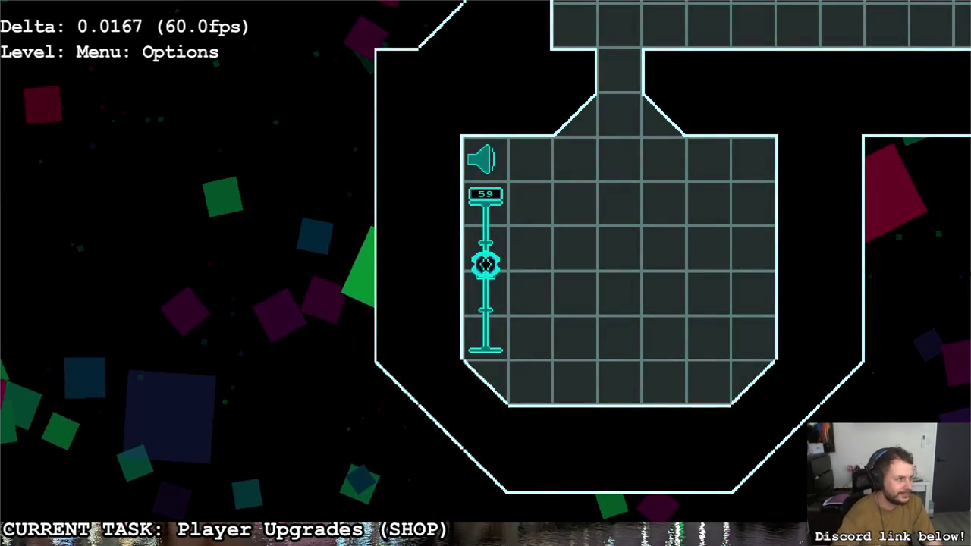
key("alt+Tab")
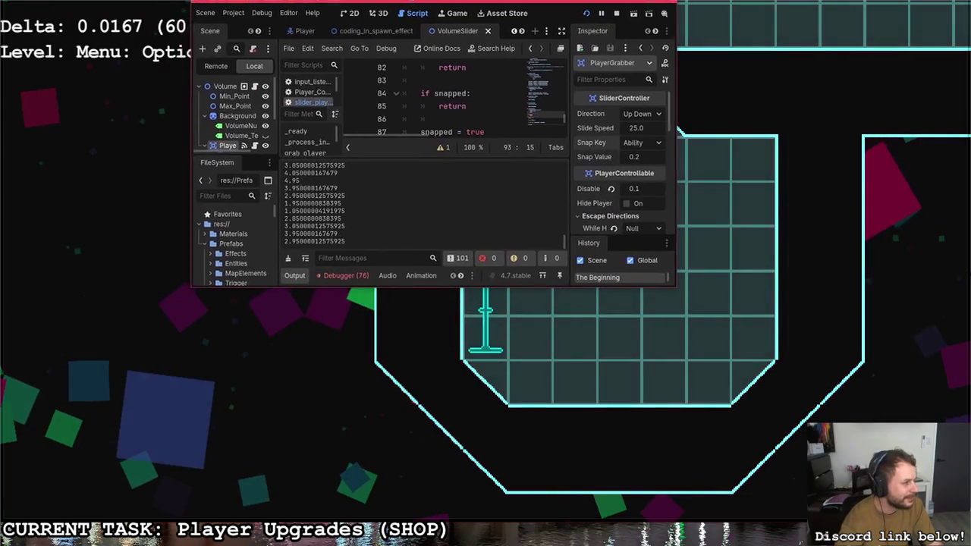
Step: Stop the game, move print(ret) below the rounding line, remove extra blank lines, and save
key("super+Up")
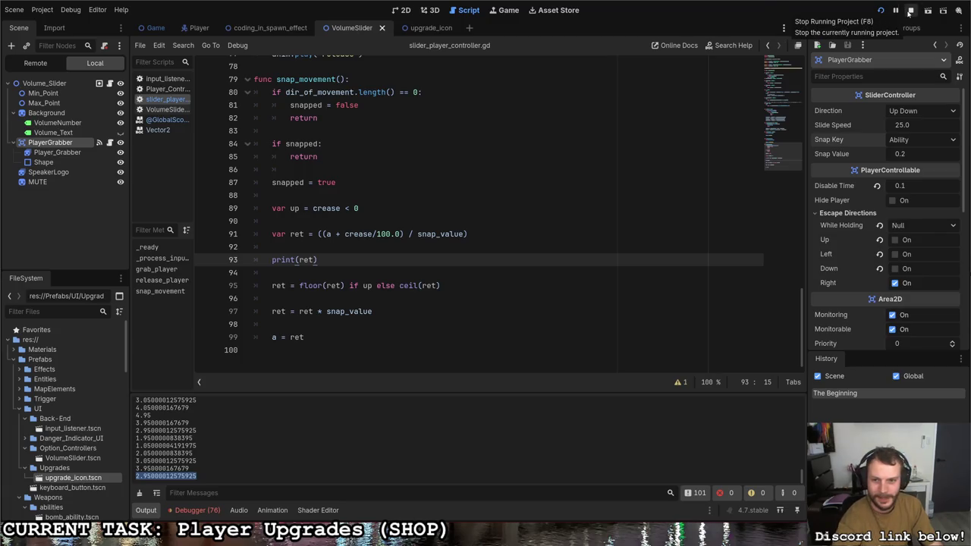
left_click(909, 11)
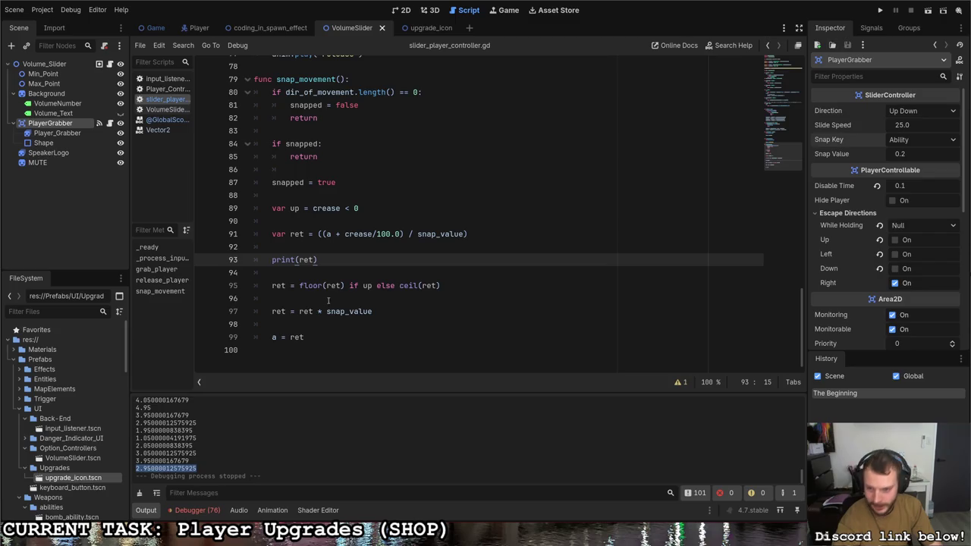
key("BackSpace")
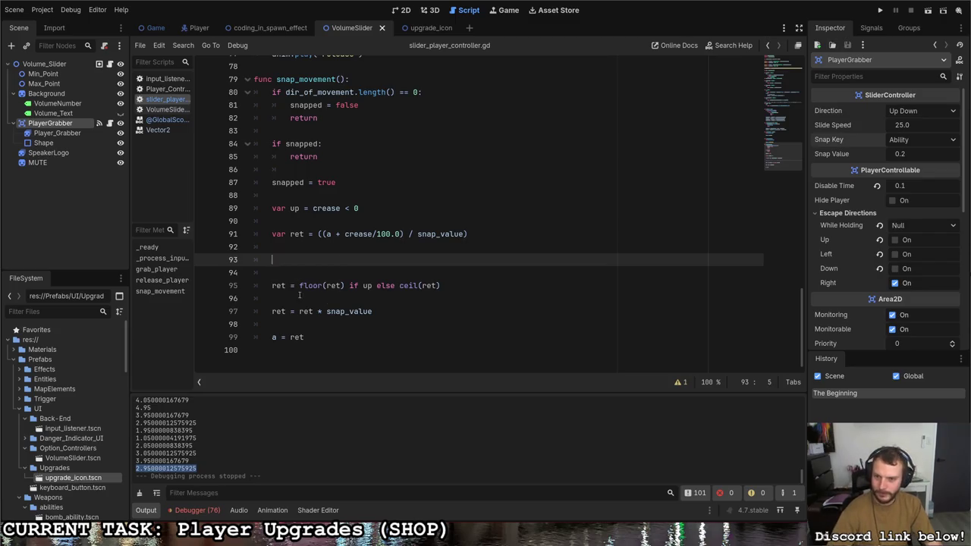
left_click(309, 292)
key("Return")
left_click(318, 261)
key("BackSpace")
key("BackSpace")
key("ctrl+s")
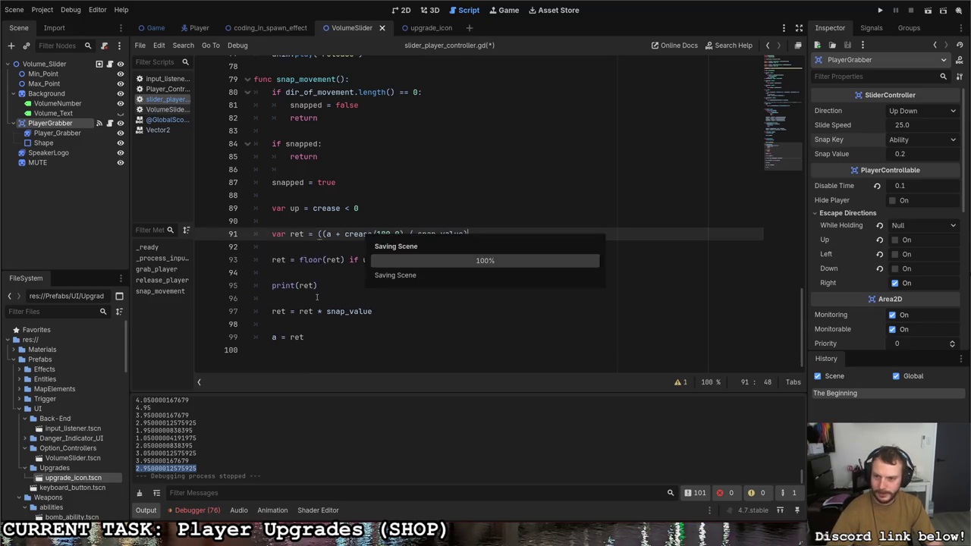
Step: Cut print(ret) to just after ret = ret * snap_value, tidy blank lines, and run the game
left_click_drag(317, 285, 272, 285)
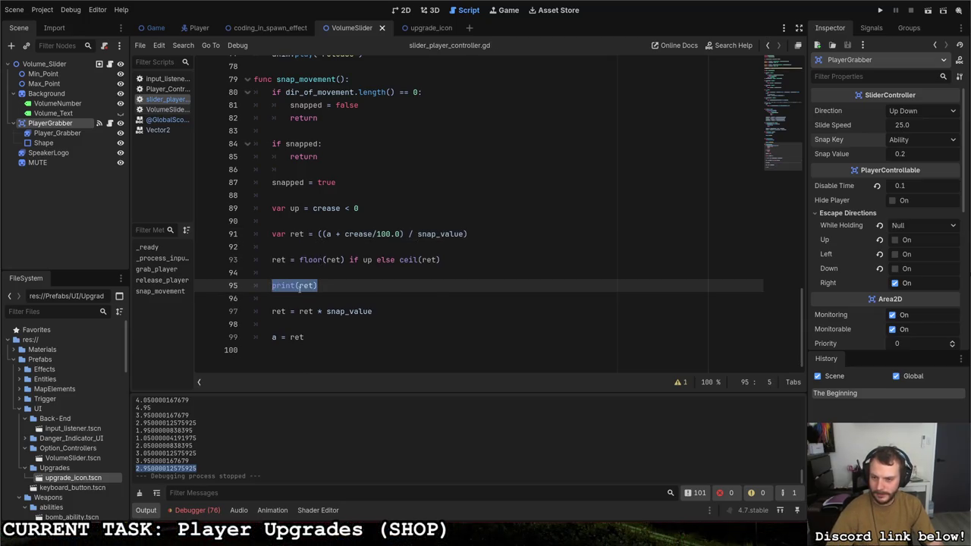
key("ctrl+x")
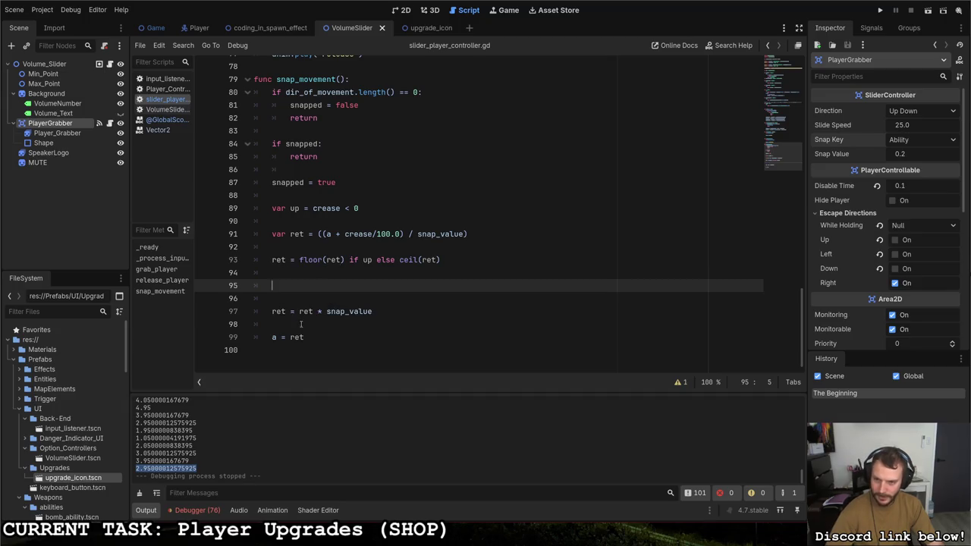
left_click(303, 324)
key("ctrl+v")
key("Return")
key("Down")
key("Return")
left_click(286, 297)
key("BackSpace")
key("BackSpace")
key("F5")
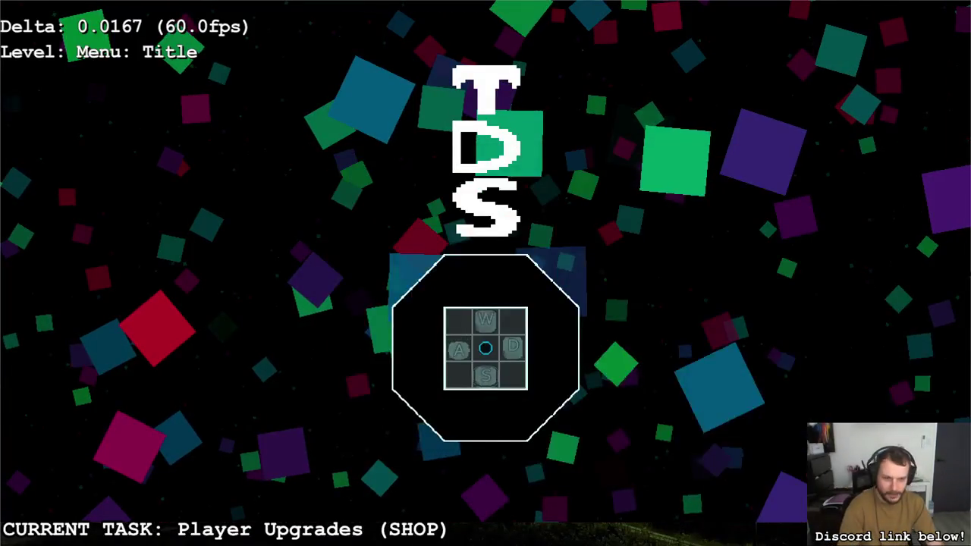
Step: Walk from the title screen through the main menu onto the Options volume slider knob
key("d")
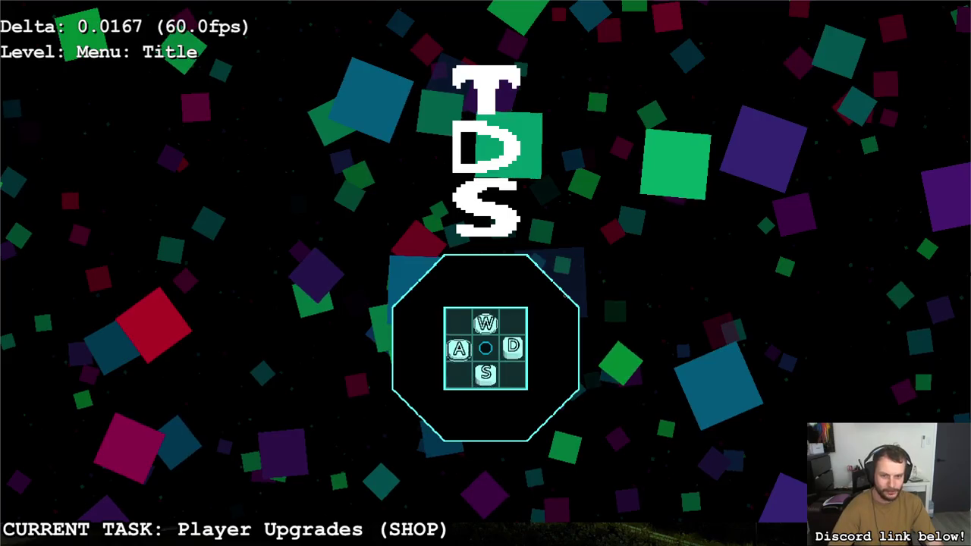
key("a")
key("s")
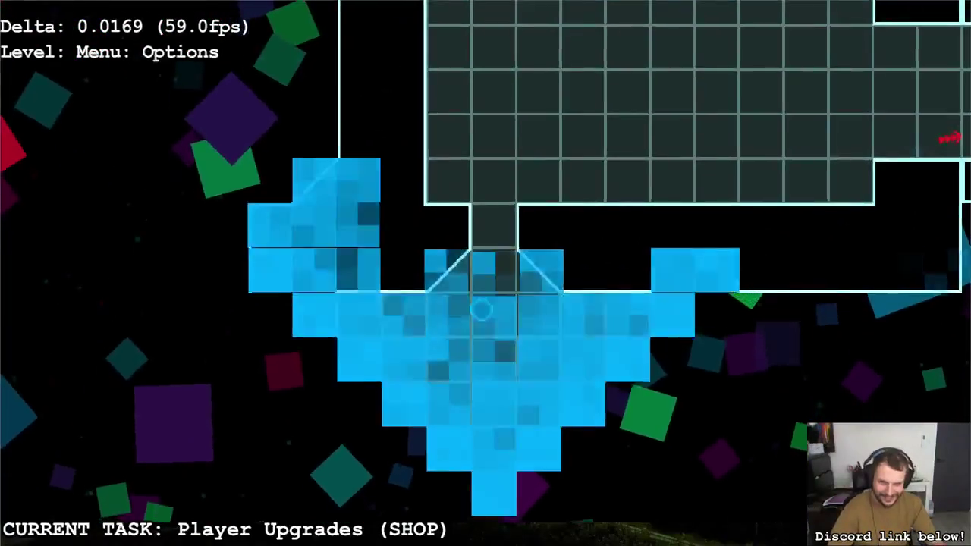
key("a")
key("a")
key("a")
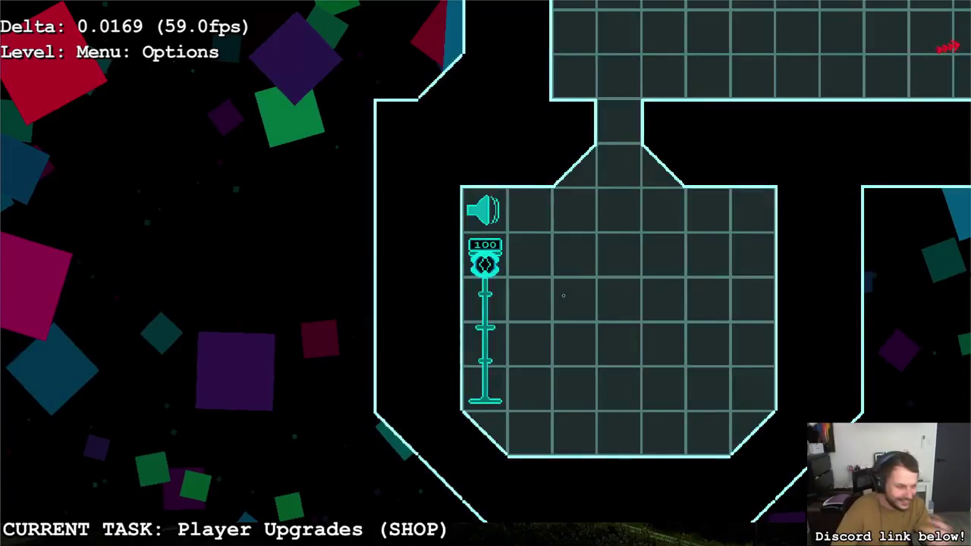
Step: Slide the volume between 0, 80, 100 and 19, then quit the game
key("s")
key("s")
key("s")
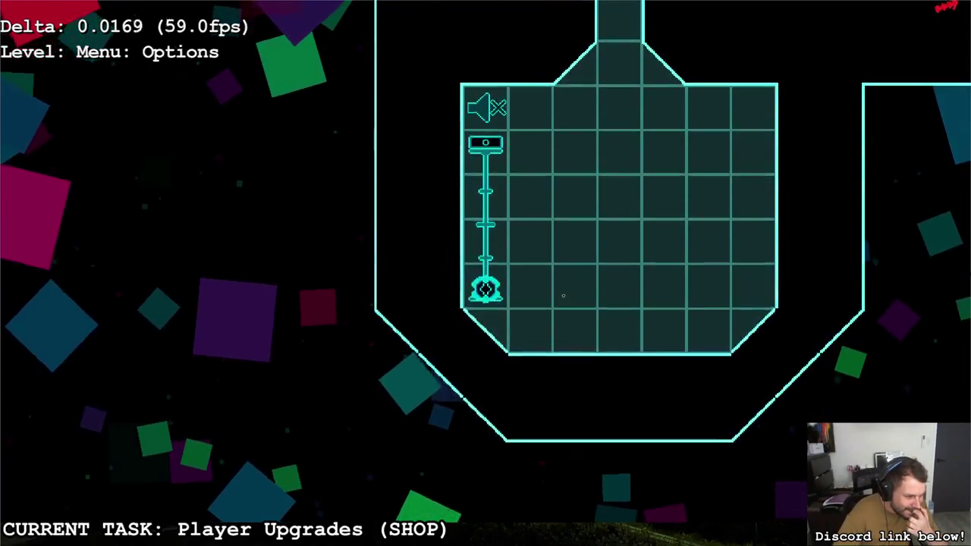
key("w")
key("w")
key("w")
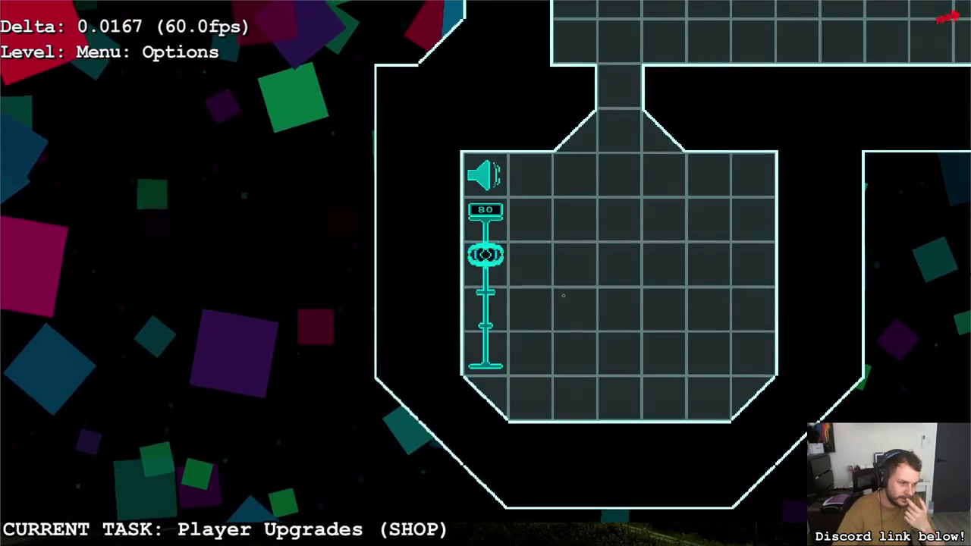
key("w")
key("w")
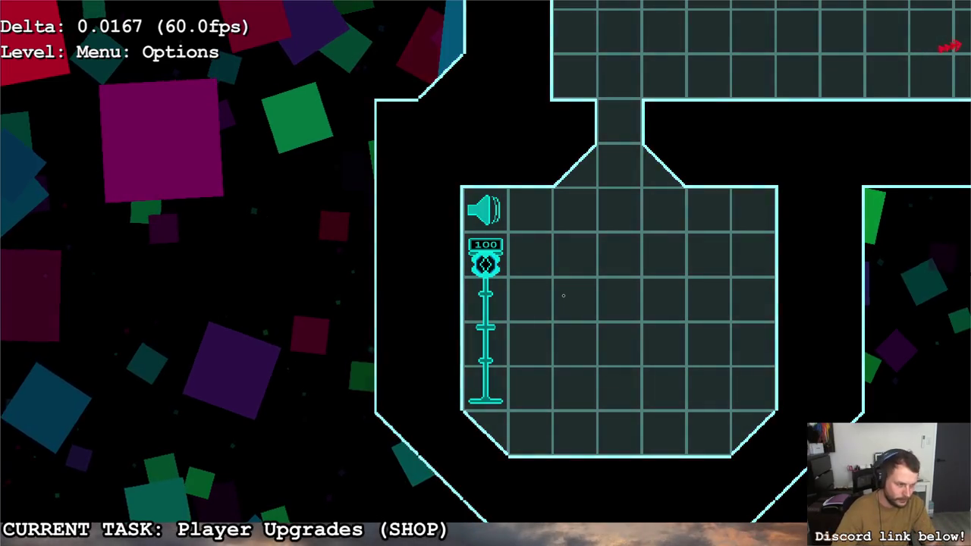
key("s")
key("s")
key("s")
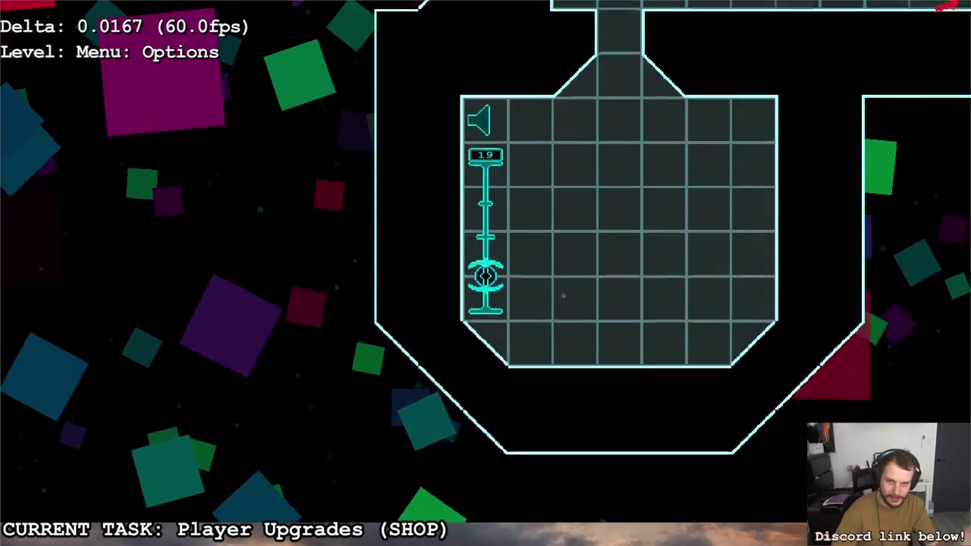
key("s")
key("w")
key("w")
key("w")
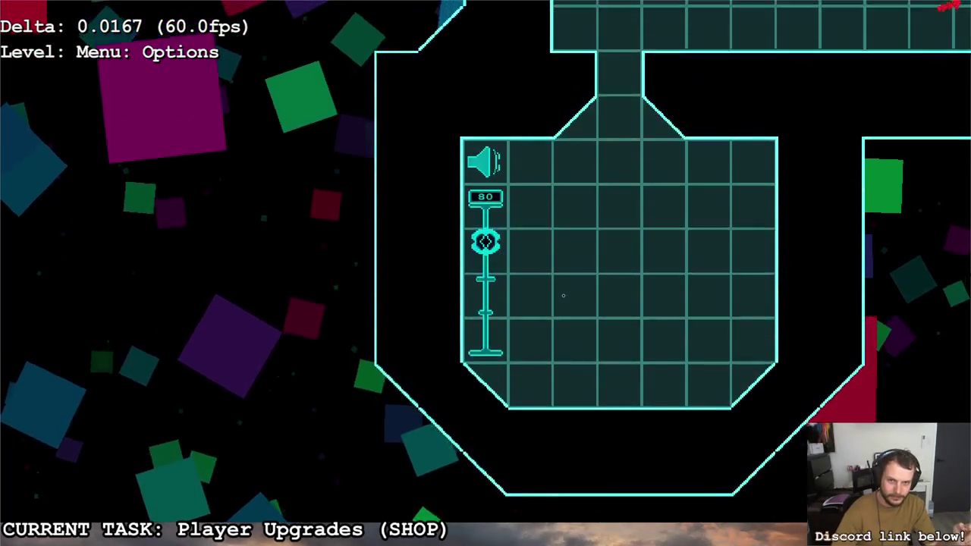
key("w")
key("s")
key("s")
key("s")
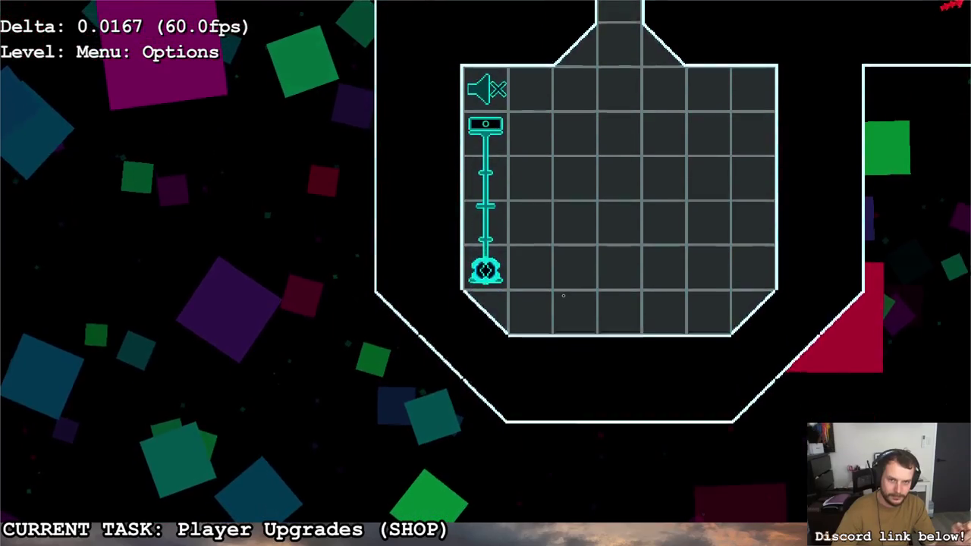
key("w")
key("w")
key("w")
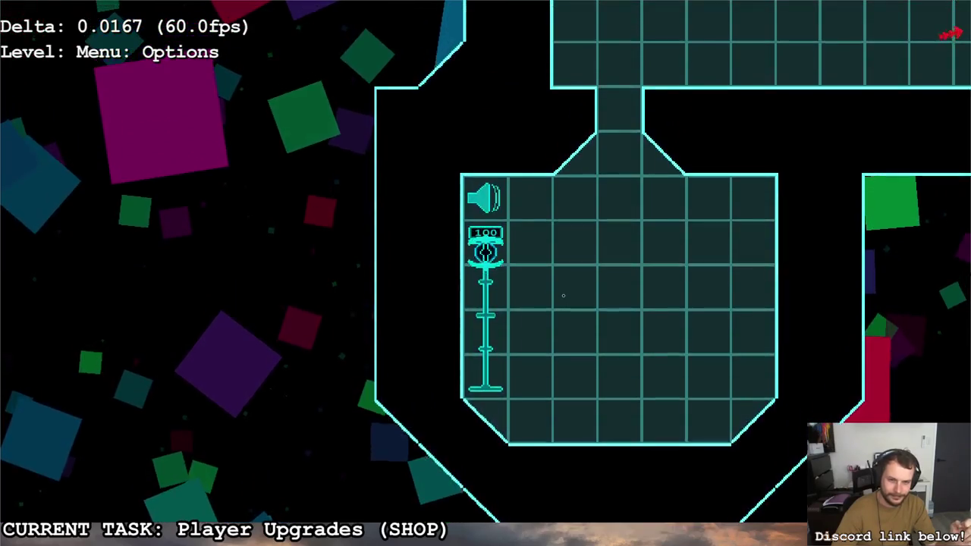
key("w")
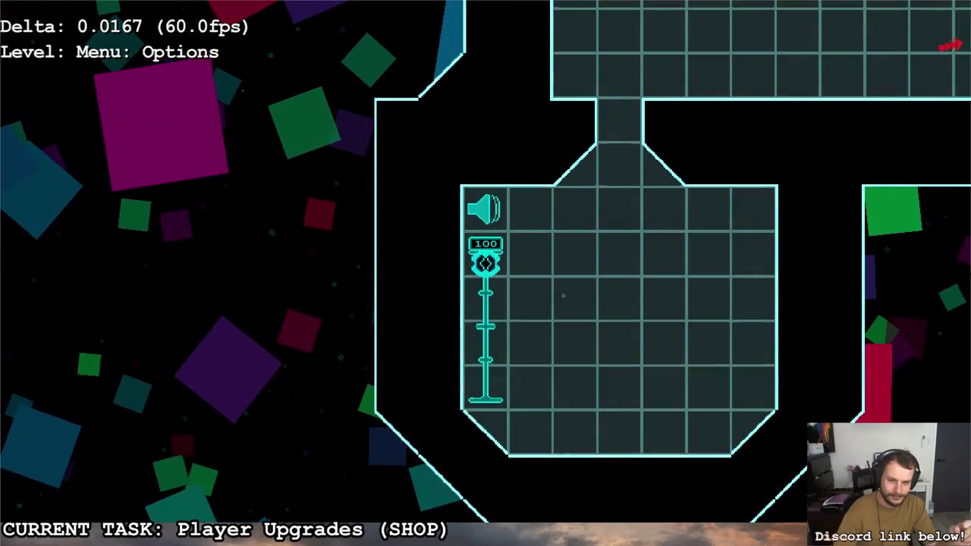
key("d")
key("d")
key("space")
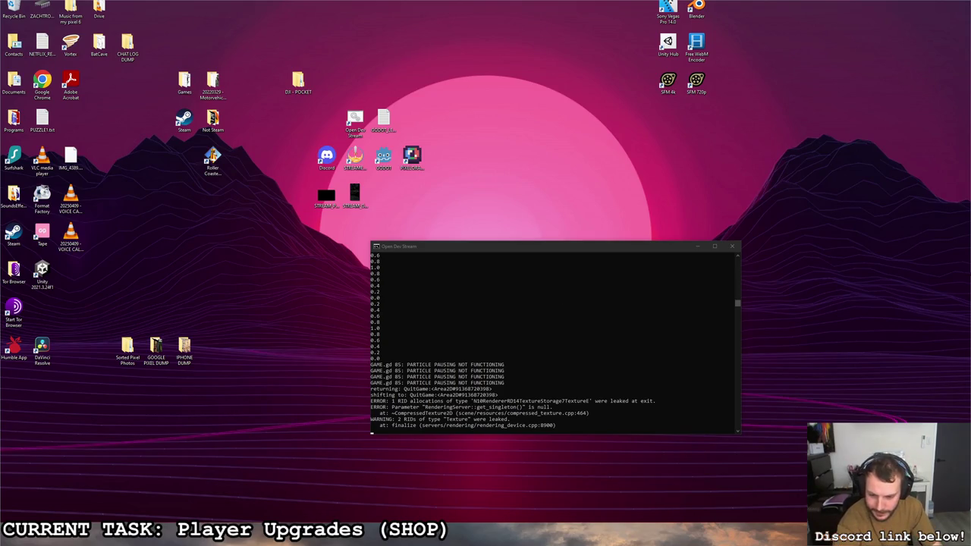
Step: Delete the print(ret) line, open new lines after a = ret for print(a), and relaunch the game
mouse_move(243, 538)
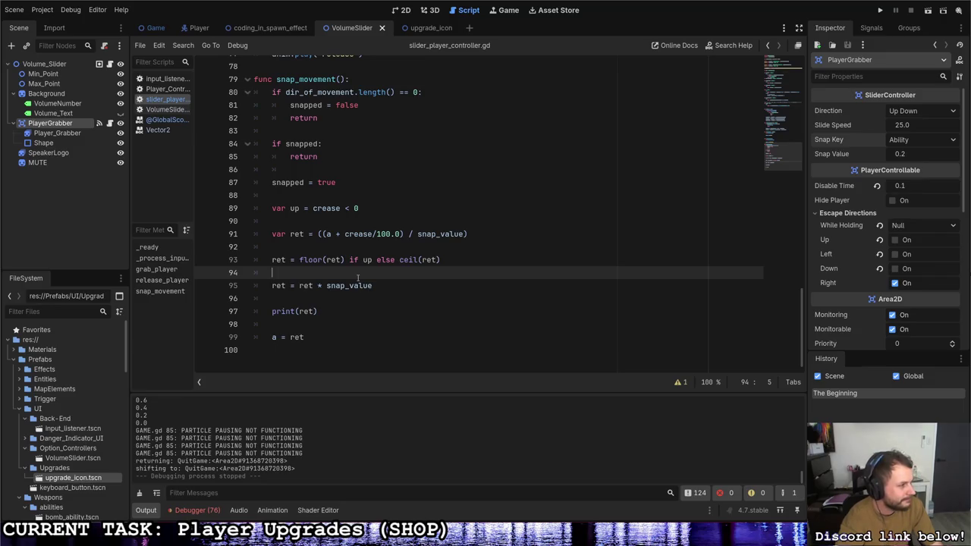
key("Down")
key("Down")
key("Down")
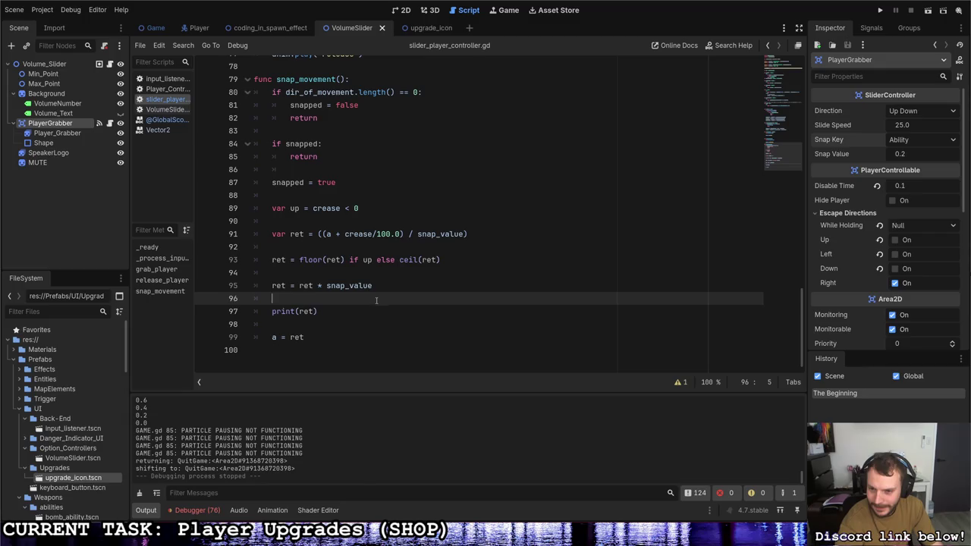
key("Down")
key("Down")
key("Up")
key("Up")
left_click_drag(317, 311, 264, 311)
key("BackSpace")
key("BackSpace")
key("BackSpace")
left_click(323, 311)
key("Return")
key("Return")
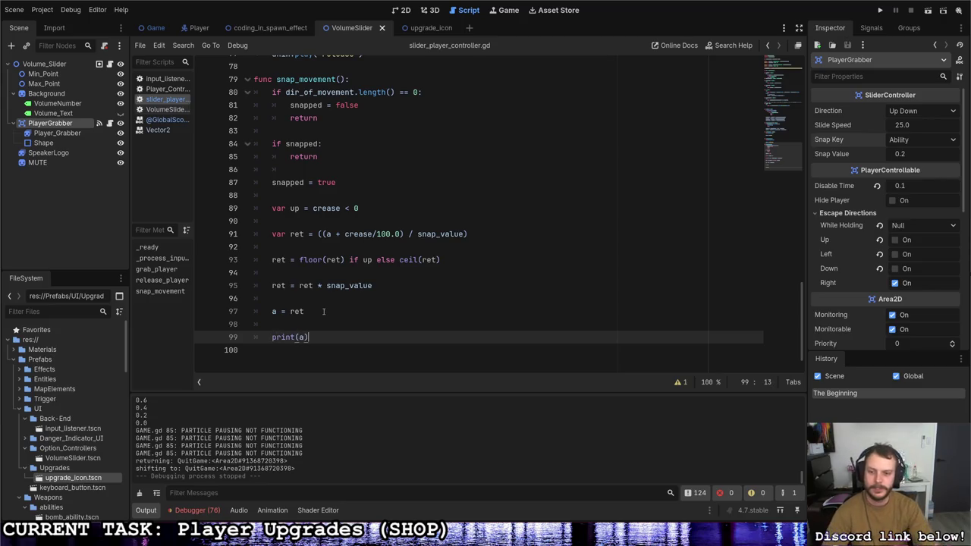
key("ctrl+q")
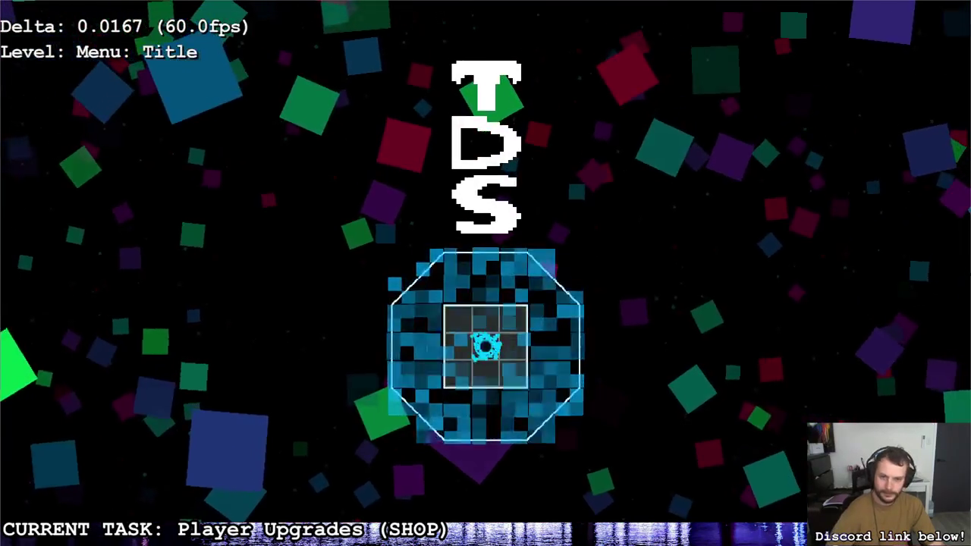
Step: Enter Options, drop the volume to 0, raise it through 19 and 39 to 100, then quit
key("space")
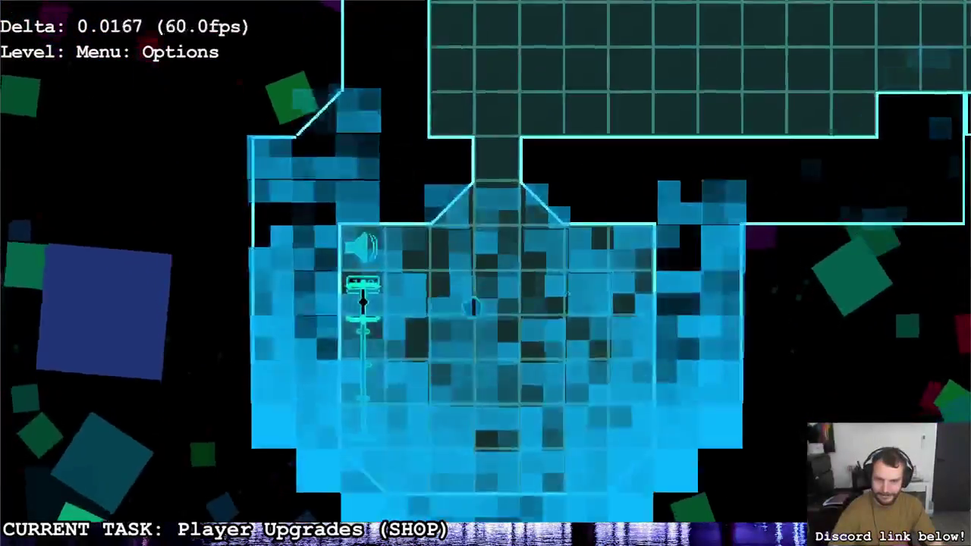
key("Down")
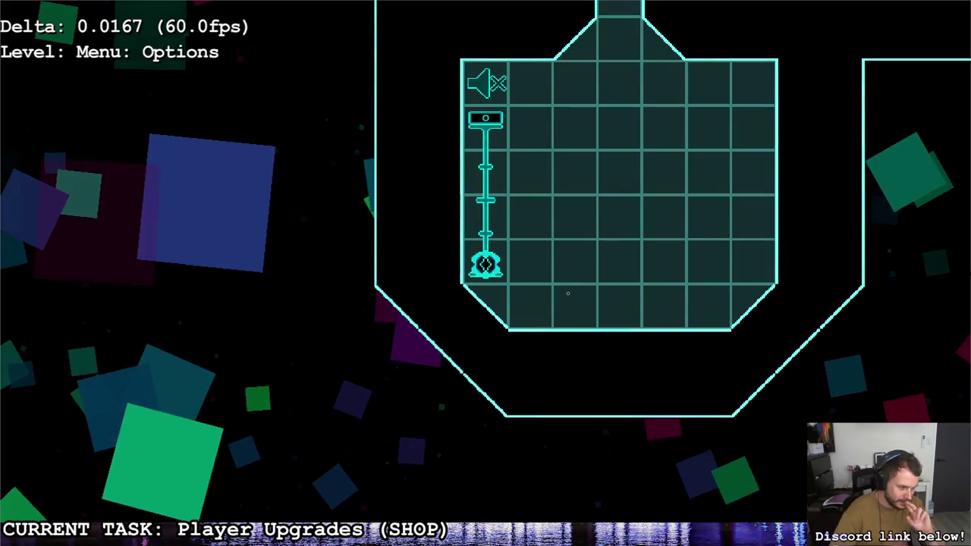
key("Up")
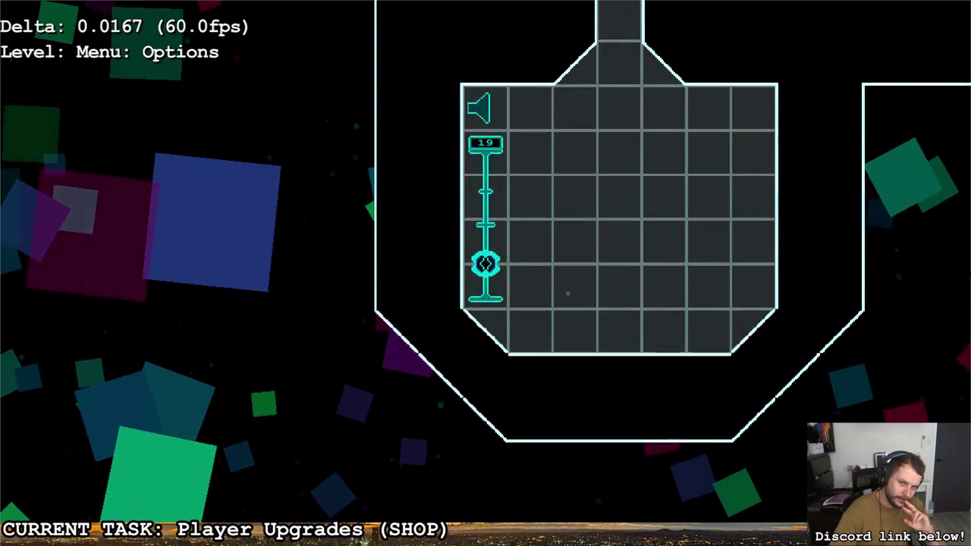
key("Up")
key("w")
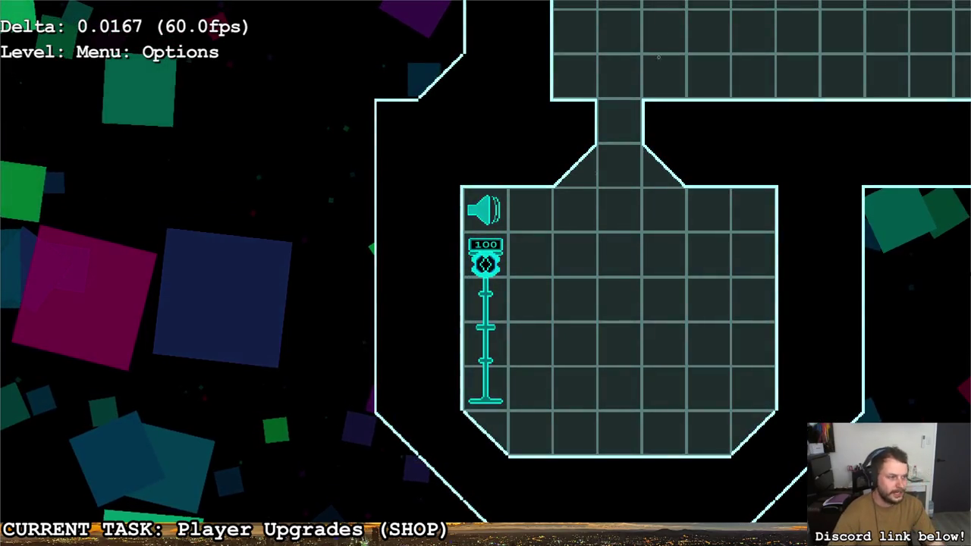
key("Escape")
key("Return")
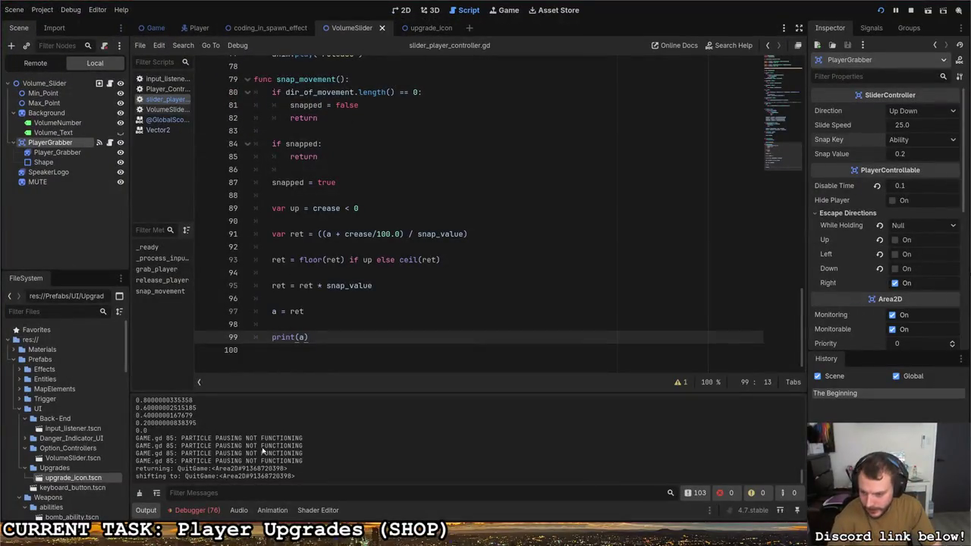
scroll(161, 443, "up", 2)
left_click_drag(138, 434, 148, 435)
left_click(150, 445)
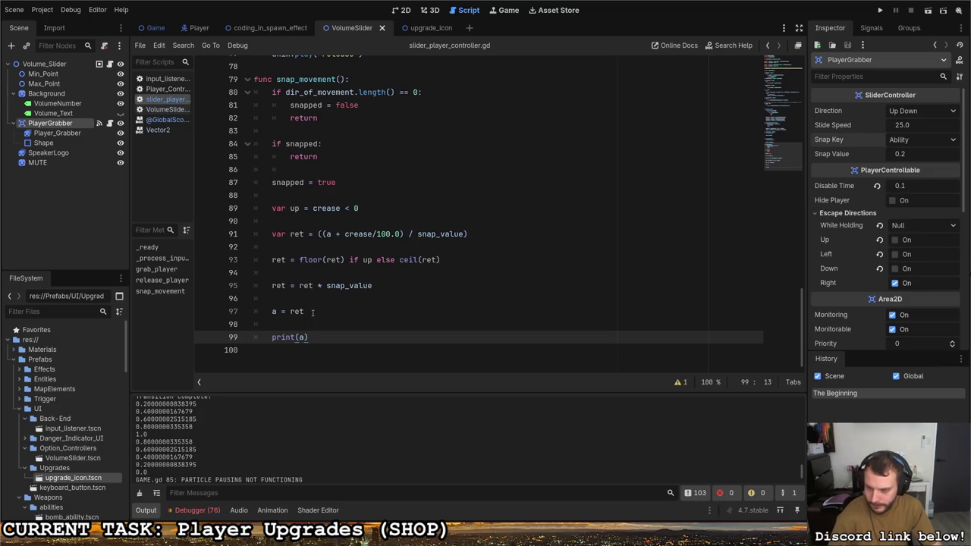
left_click_drag(327, 285, 373, 284)
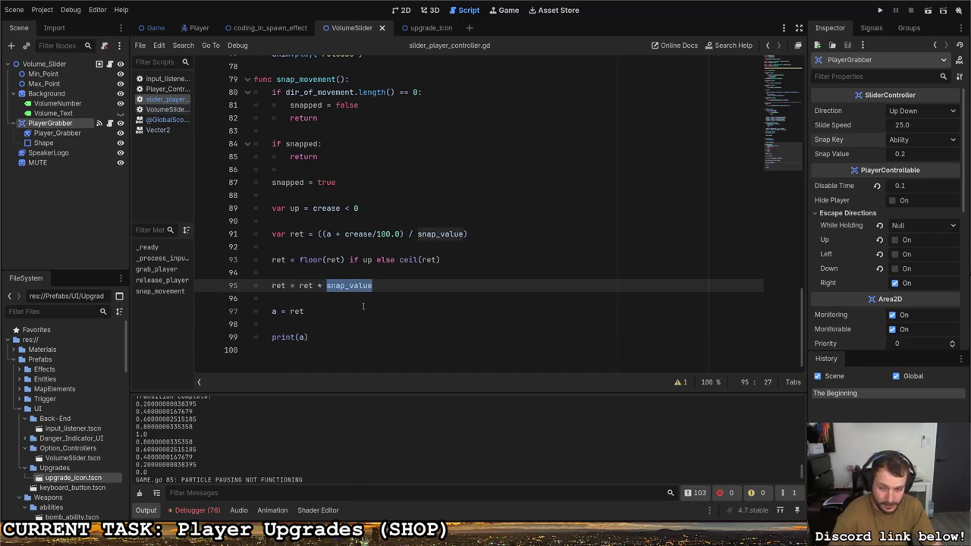
left_click(298, 337)
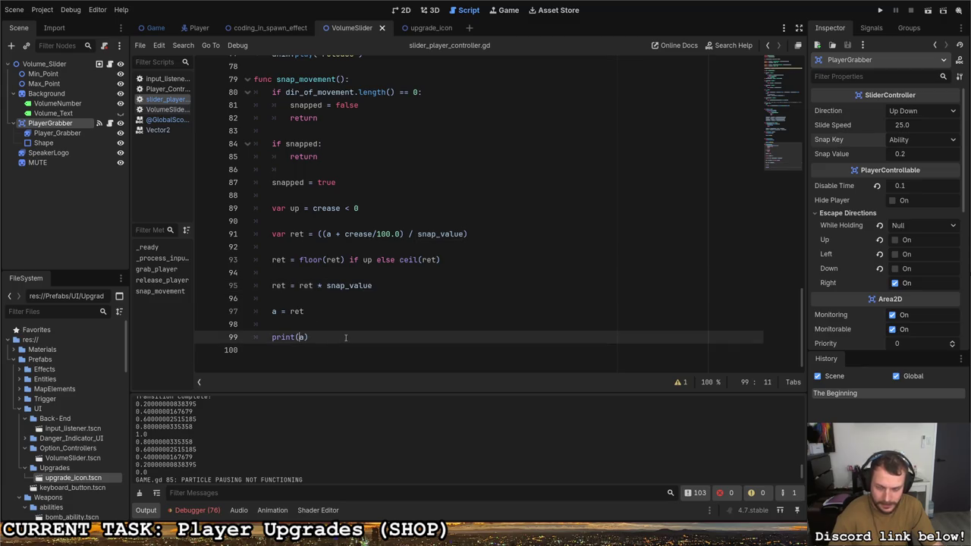
type("round")
key("BackSpace")
key("BackSpace")
key("BackSpace")
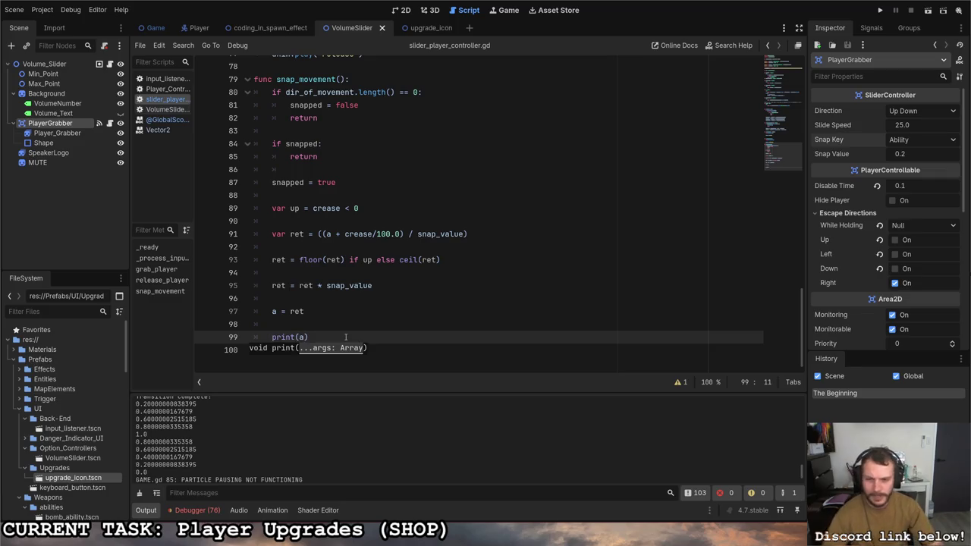
left_click(358, 322)
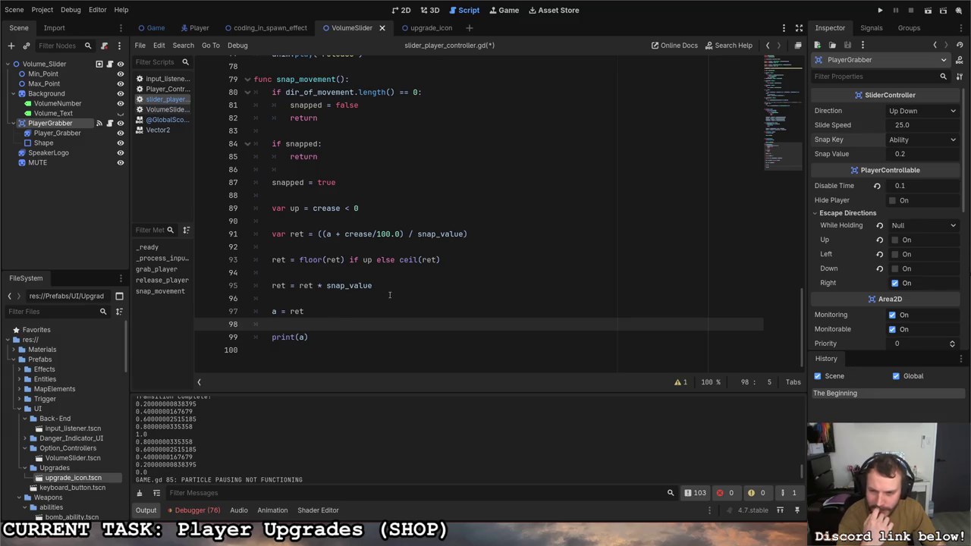
scroll(389, 294, "up", 15)
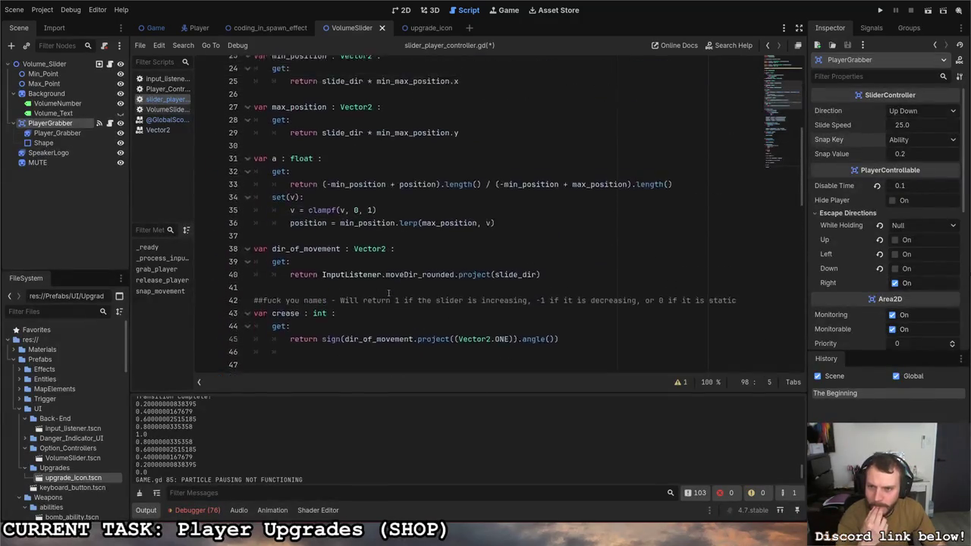
scroll(389, 294, "up", 6)
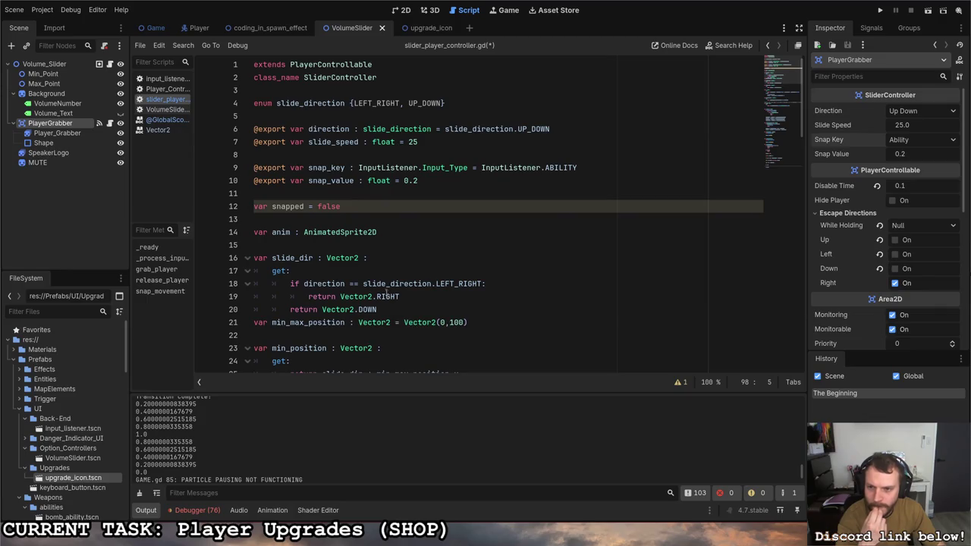
left_click(363, 206)
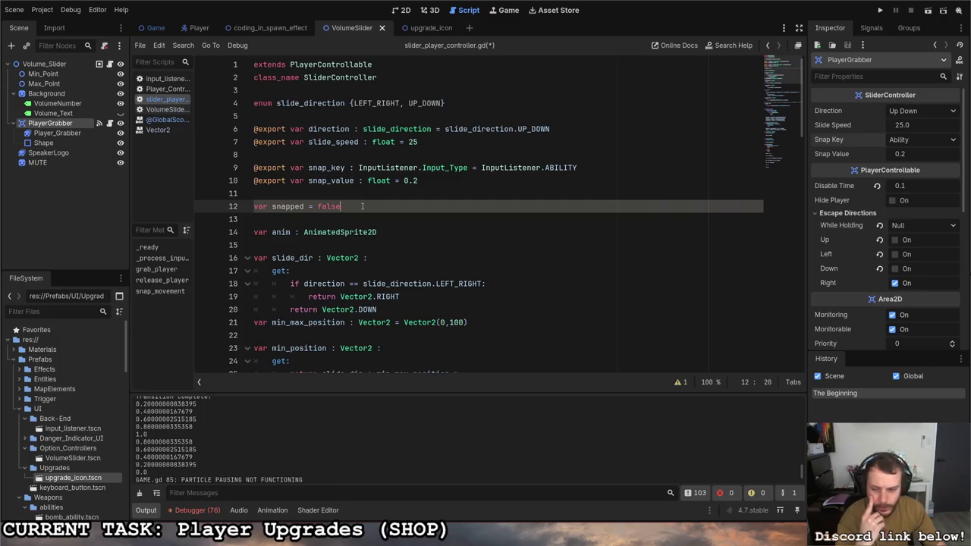
scroll(364, 206, "down", 15)
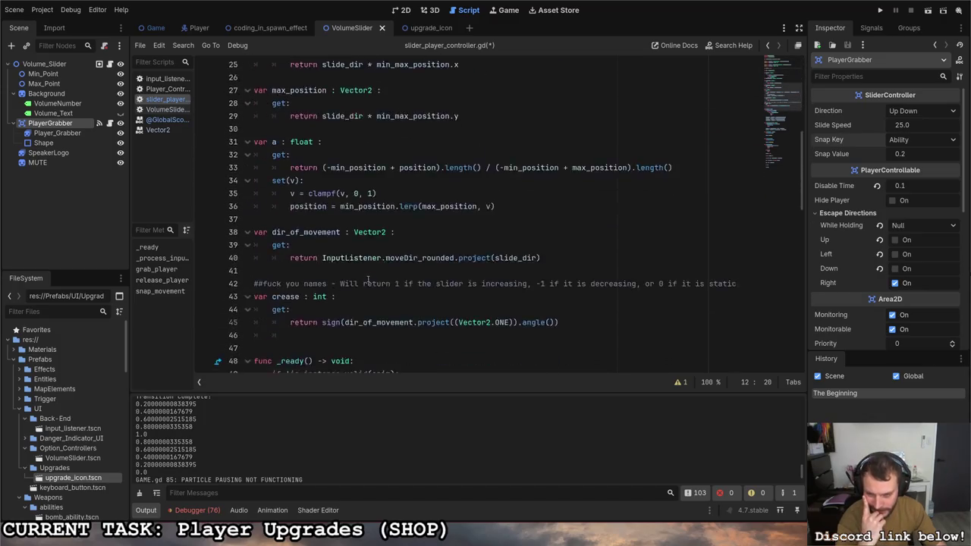
scroll(367, 282, "down", 8)
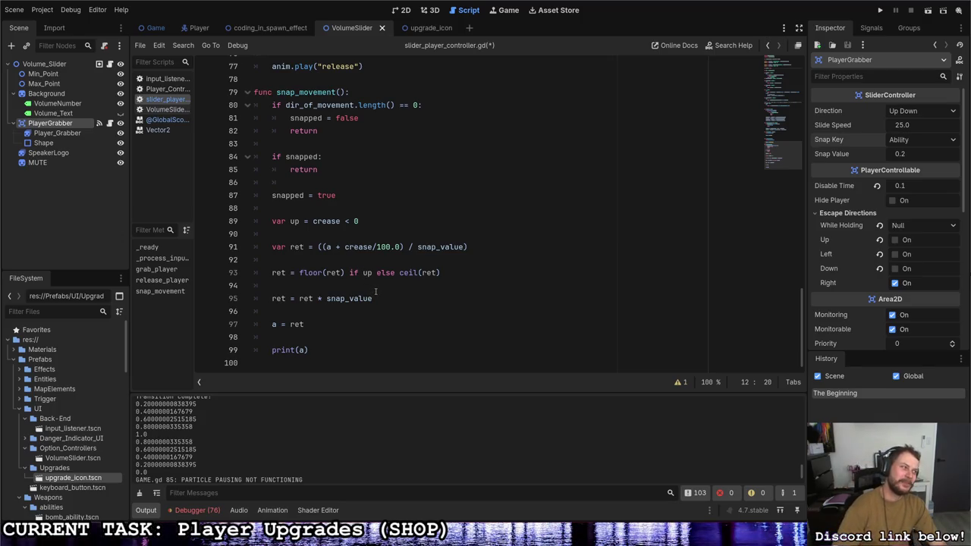
left_click(360, 287)
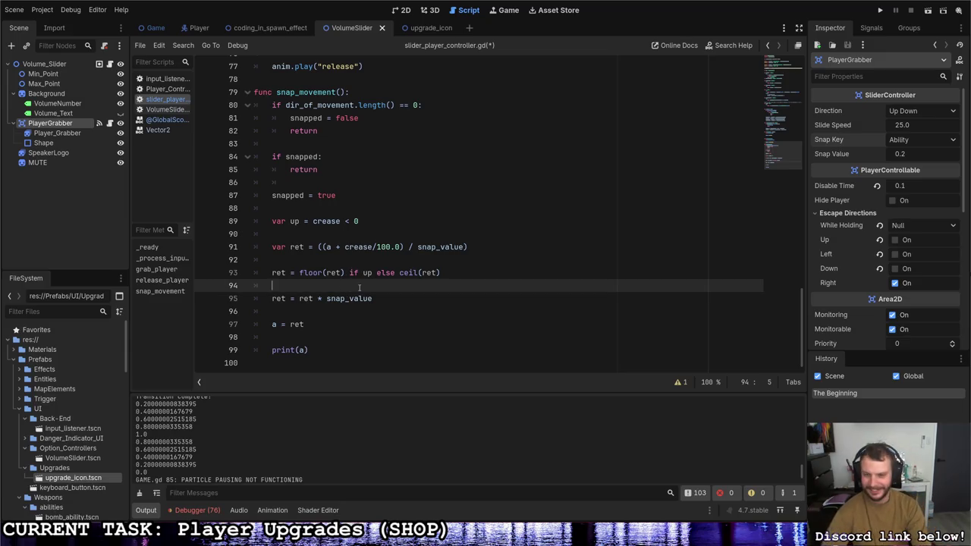
Step: Insert a line declaring var PULZER0 = 0.01 if ret < 0.6 else 0 above a = ret
key("Down")
key("Down")
key("Return")
key("Return")
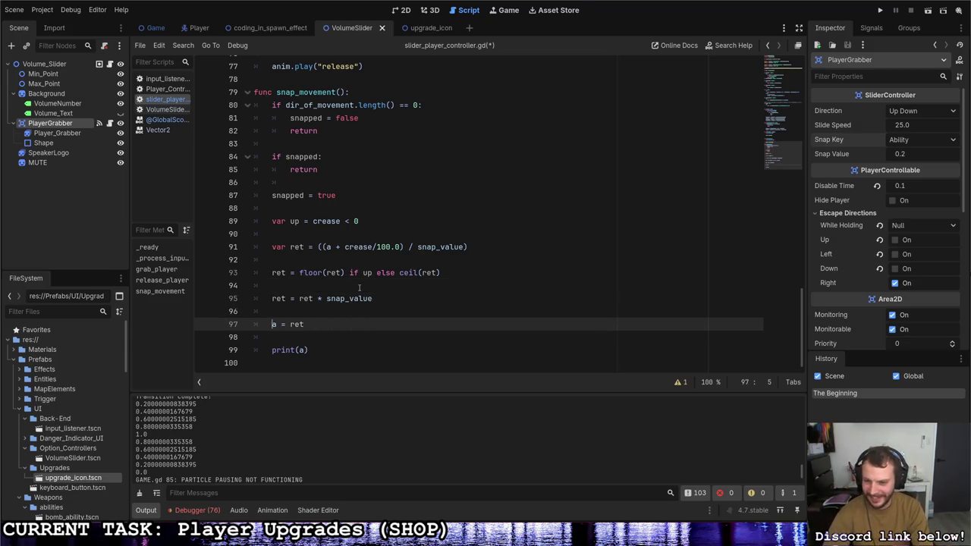
key("Up")
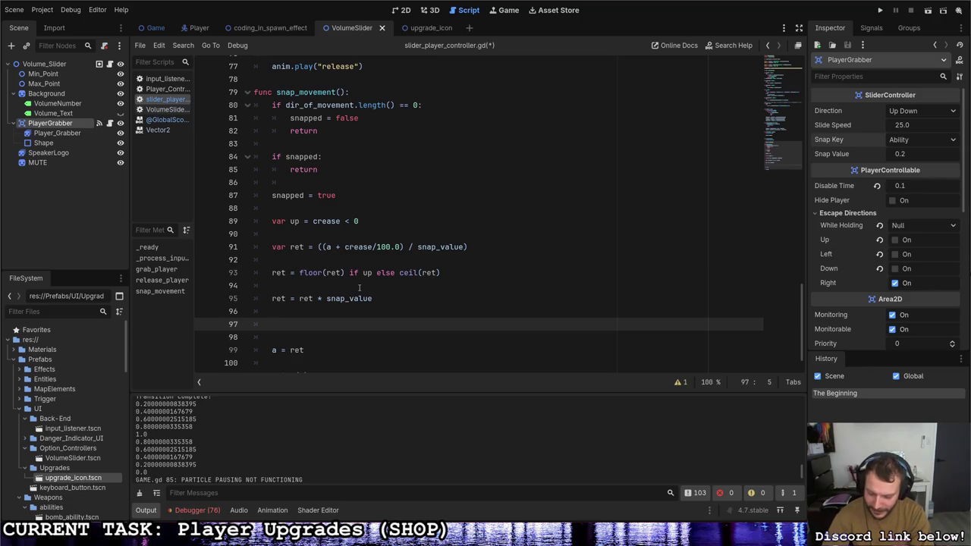
type("var ")
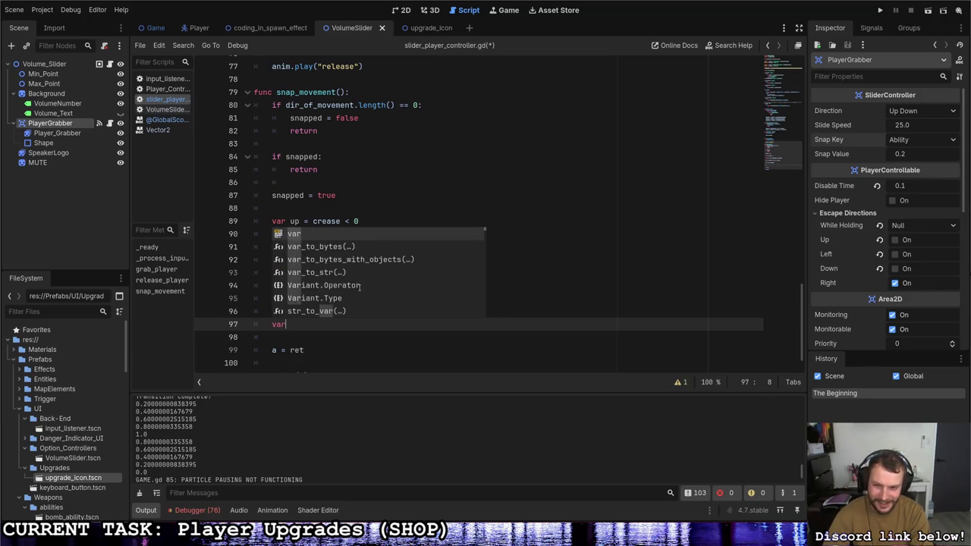
type("P")
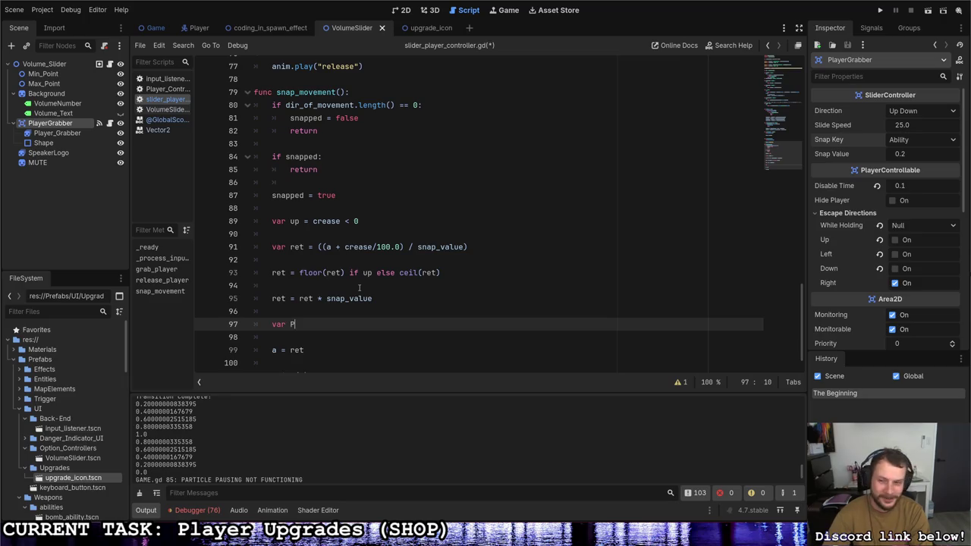
type("ULLL")
type("ERO =")
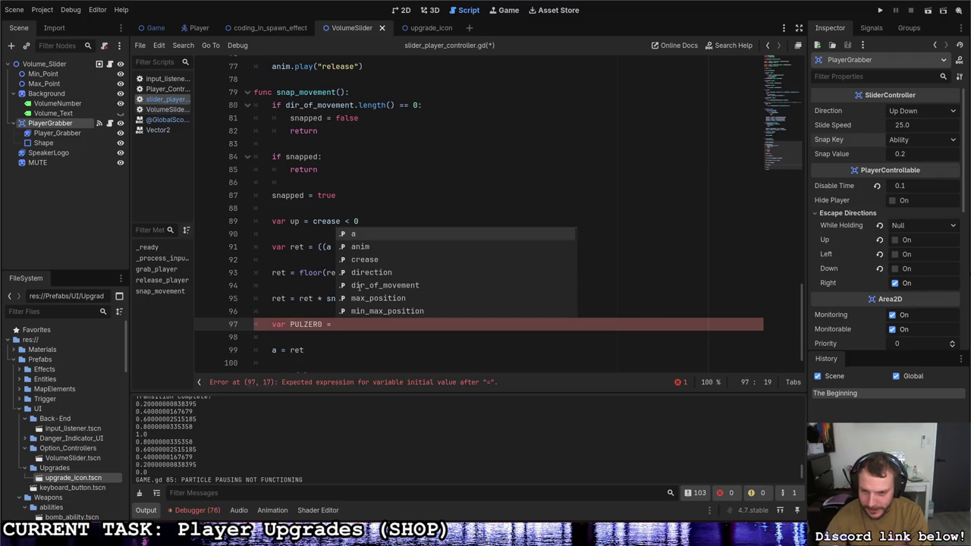
type("0.1 if")
key("BackSpace")
key("BackSpace")
key("BackSpace")
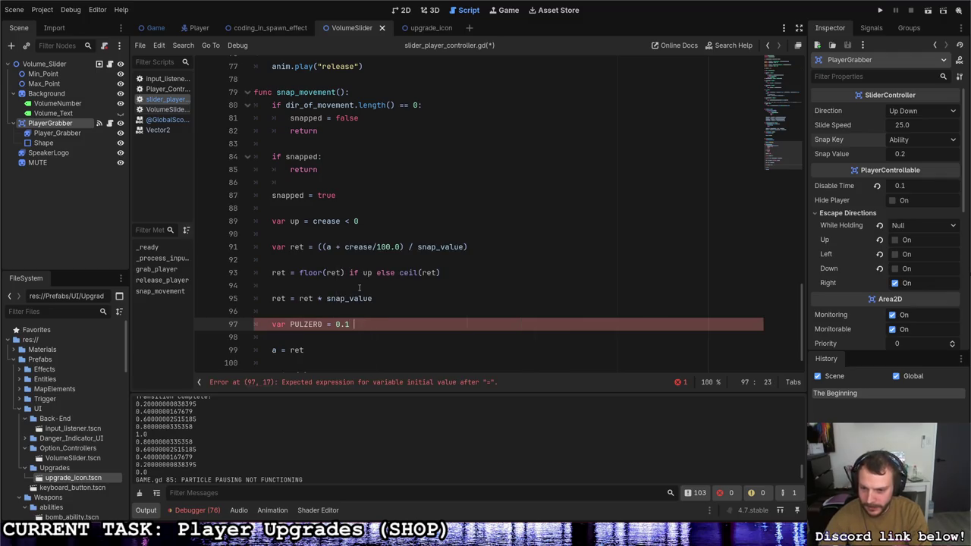
type("01 iuf")
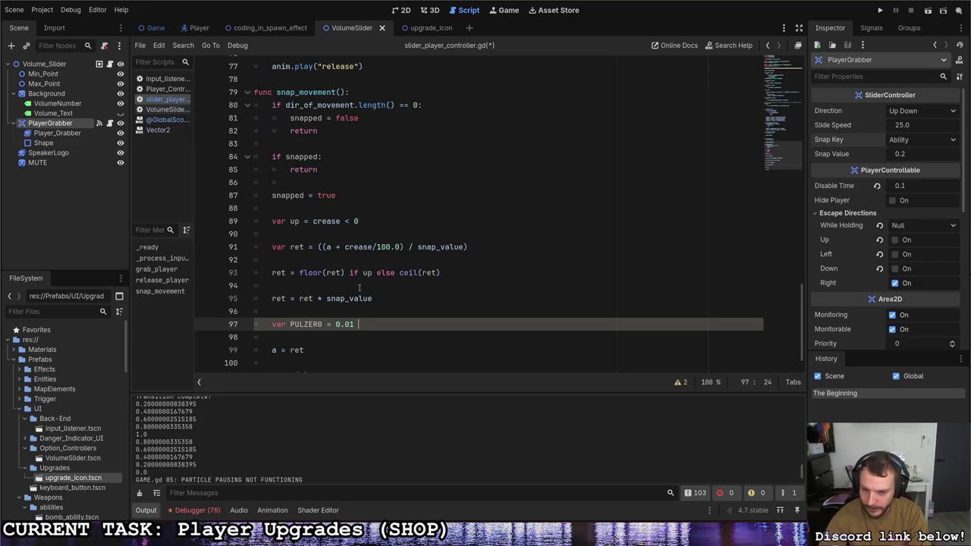
key("BackSpace")
key("BackSpace")
key("BackSpace")
type("if")
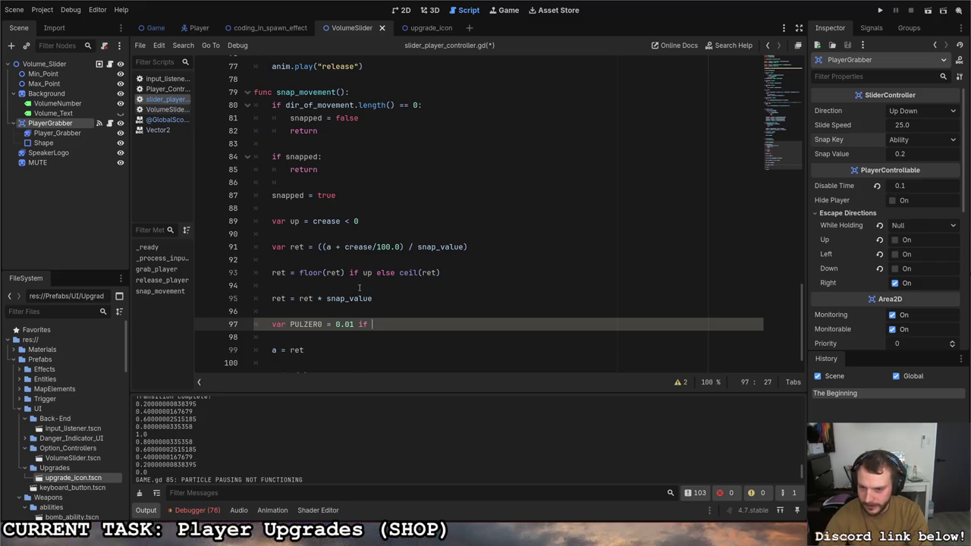
type("ret < 0.")
type("4")
key("BackSpace")
type("6")
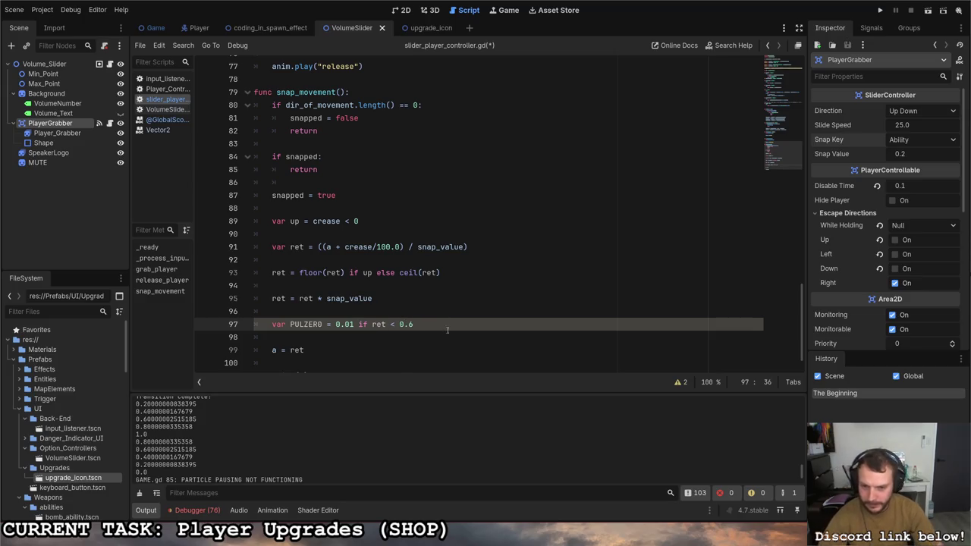
scroll(447, 330, "down", 1)
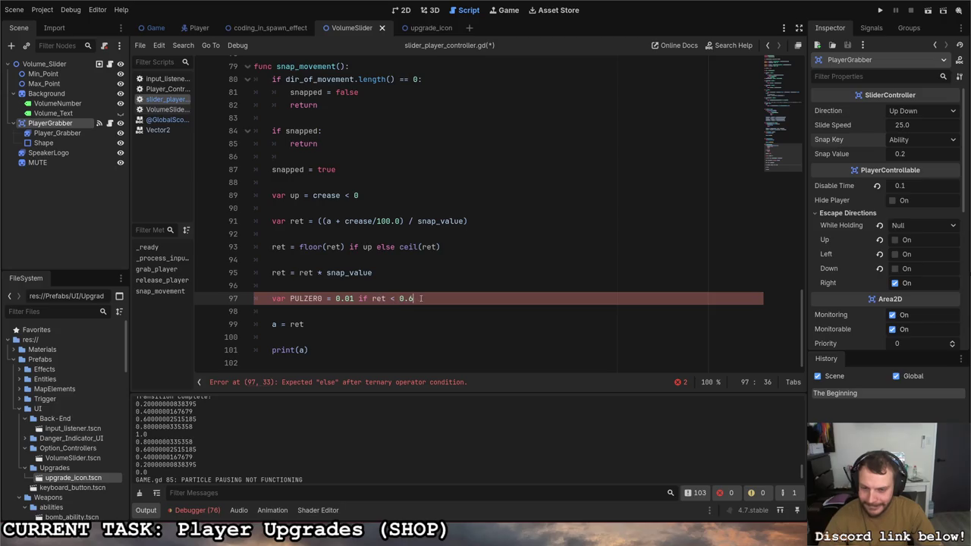
type(" el")
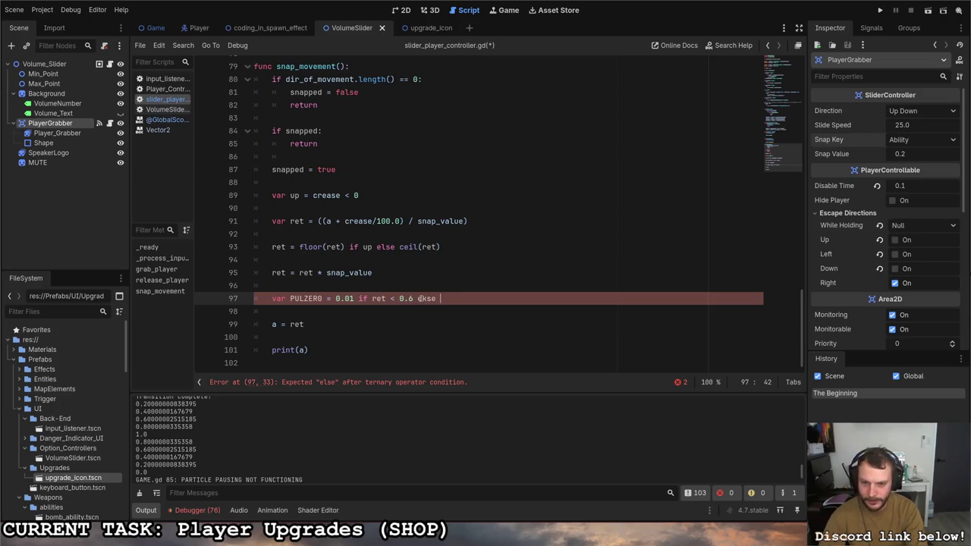
type("s")
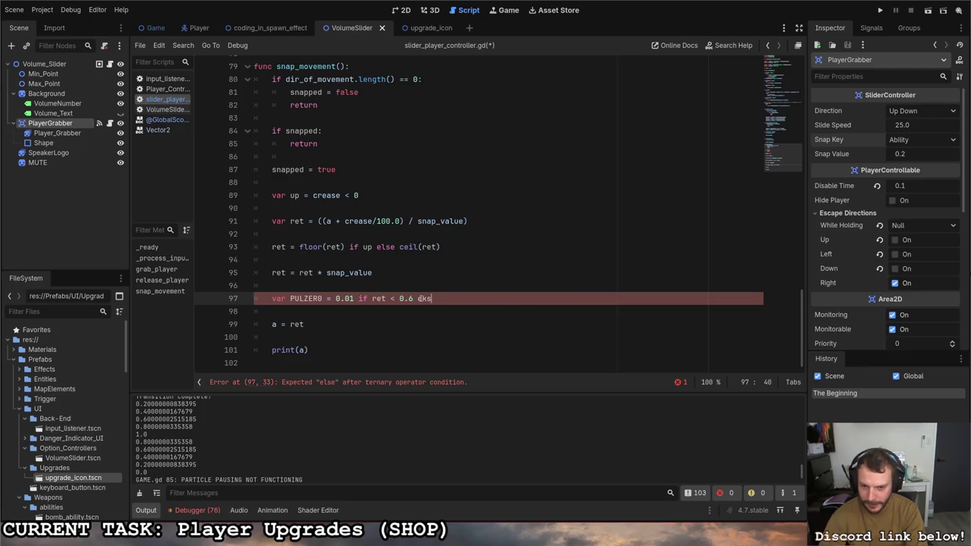
type("e 90")
key("BackSpace")
key("BackSpace")
type("0")
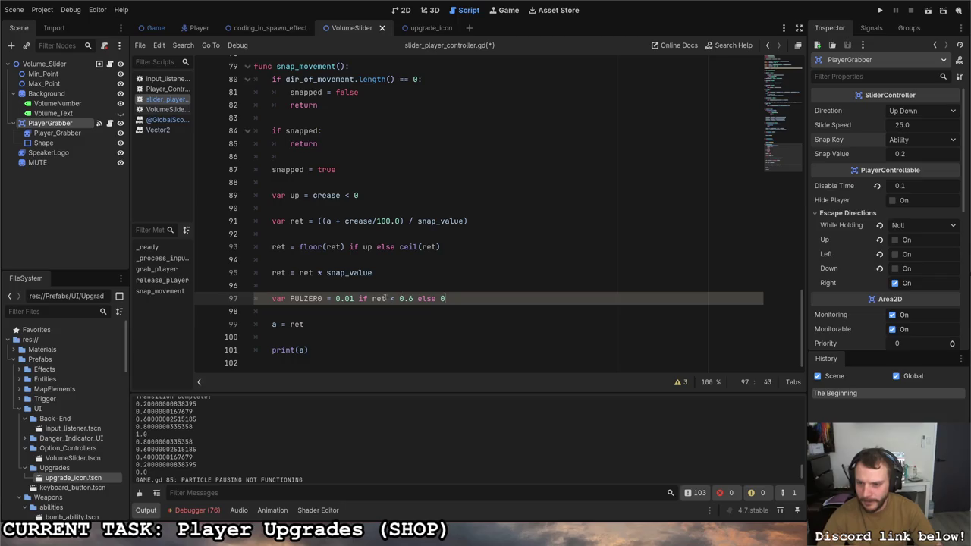
Step: Change the line to a = ret + PULZER0, save the script and run the game
left_click(361, 324)
type("PULZER")
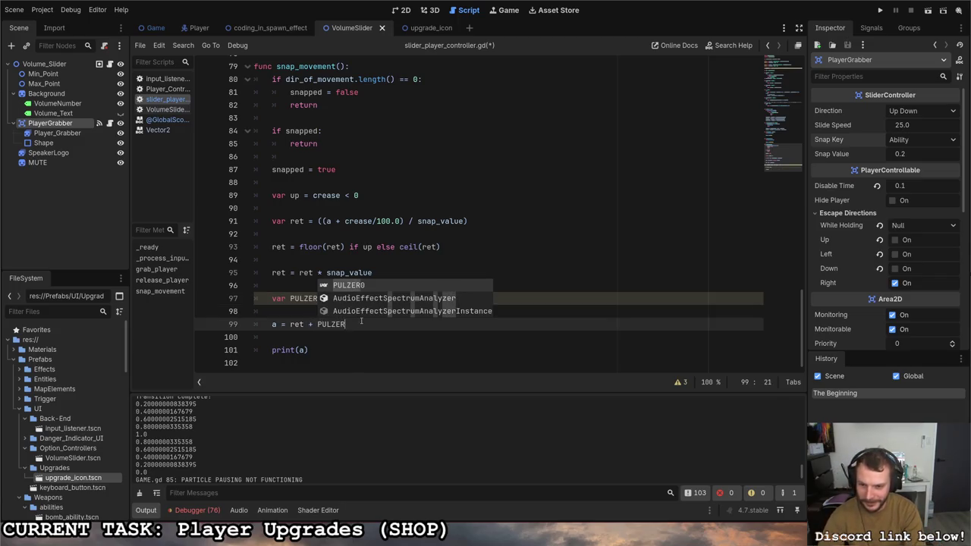
key("Return")
key("ctrl+s")
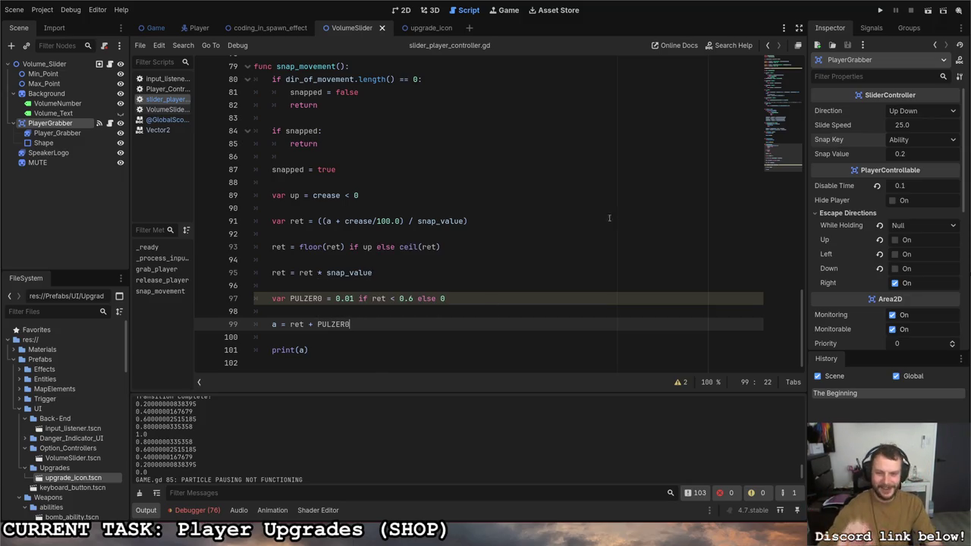
key("F5")
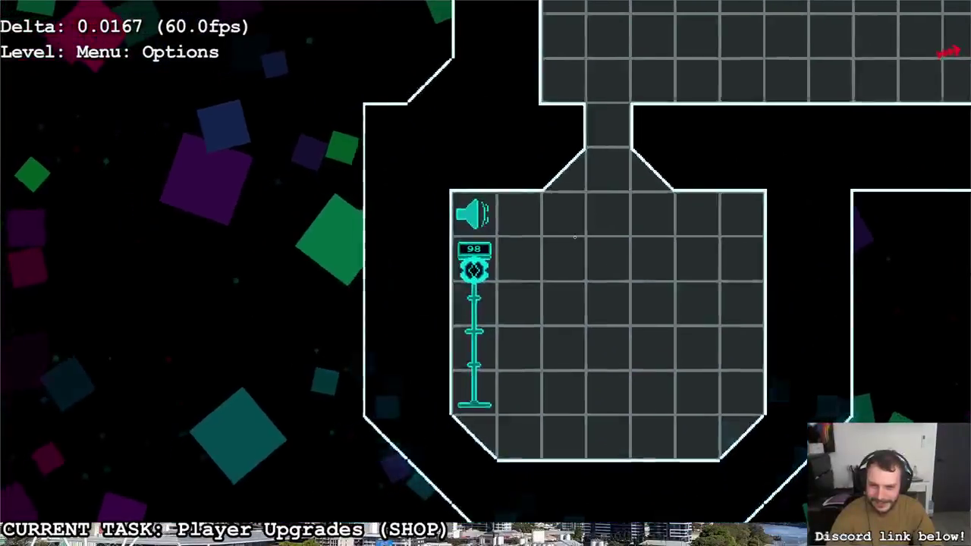
Step: Move the volume slider down to 0 and back up to 59, then quit the game
key("Down")
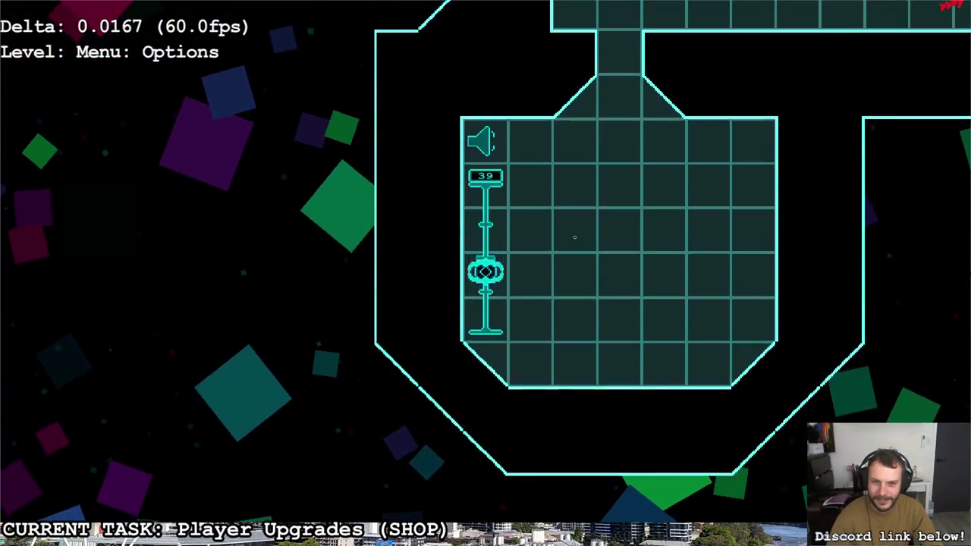
key("Up")
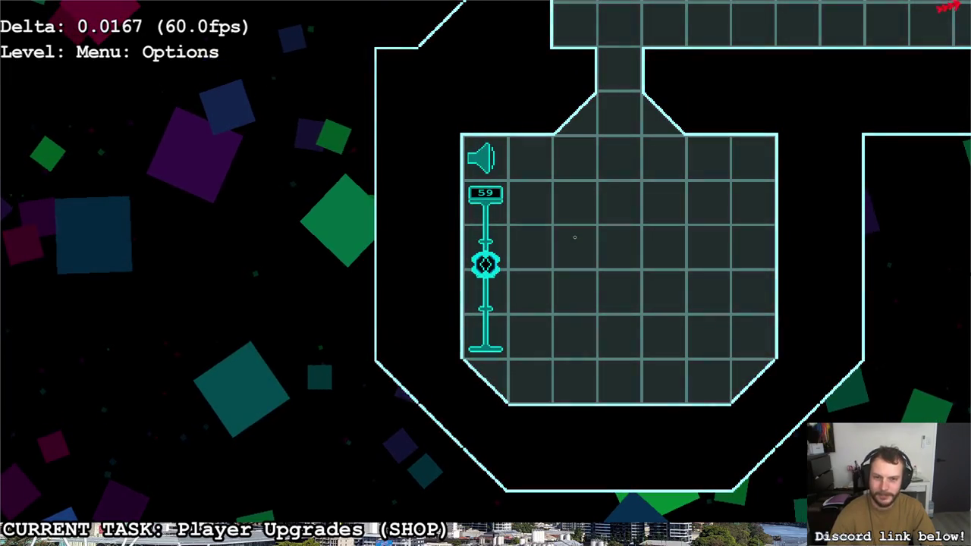
key("Escape")
key("Right")
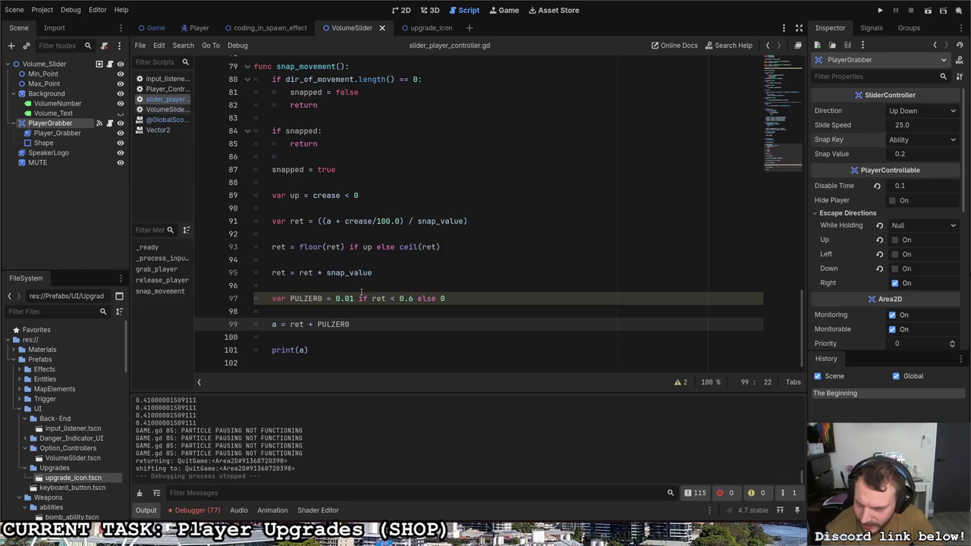
Step: Change a = ret + PULZER0 to a = ret - PULZER0 and relaunch the game
left_click(311, 325)
key("BackSpace")
type("-")
key("F5")
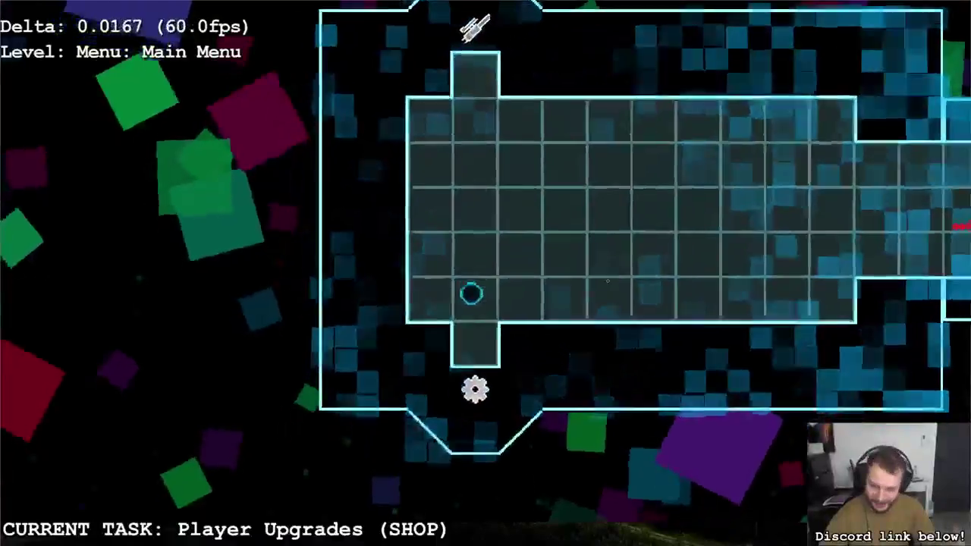
Step: Walk into the Options room, push the slider to the top and one step down
key("s")
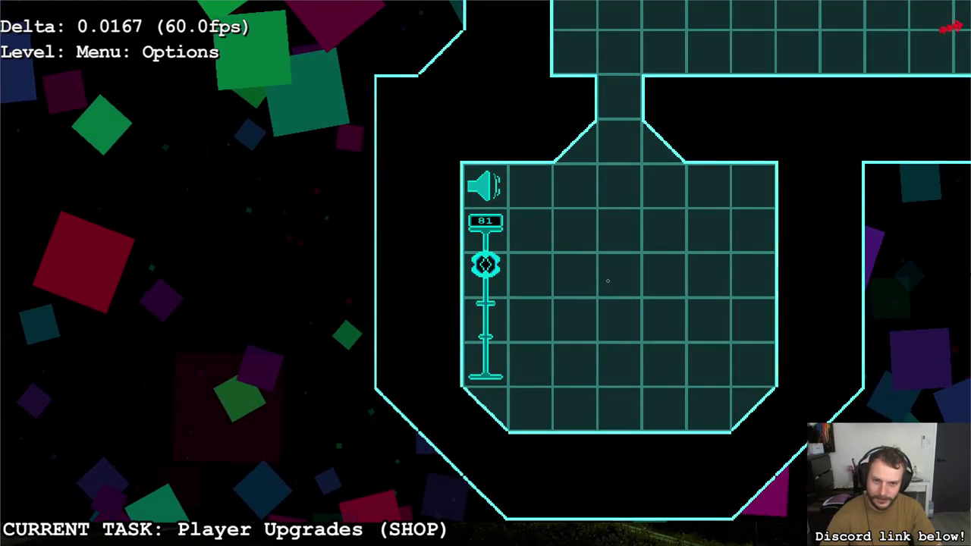
key("d")
key("a")
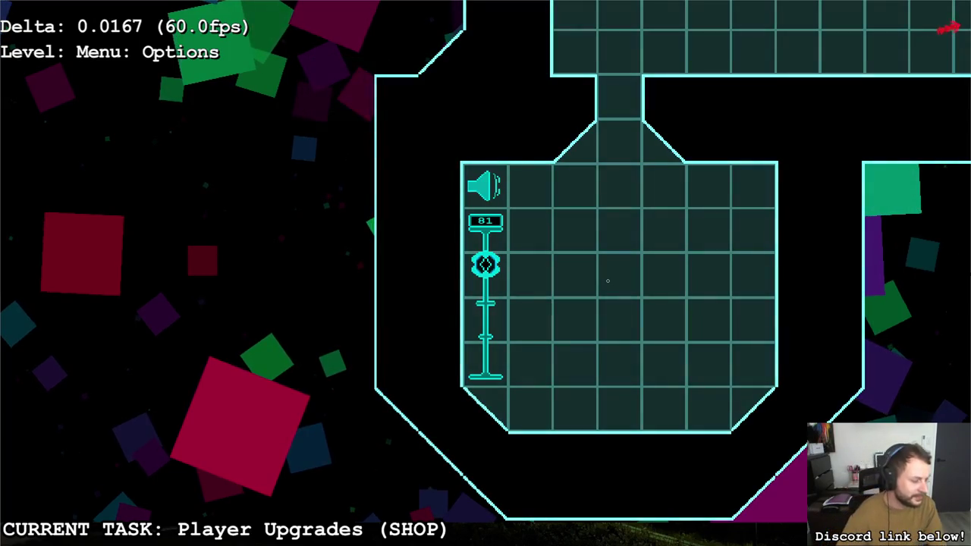
key("w")
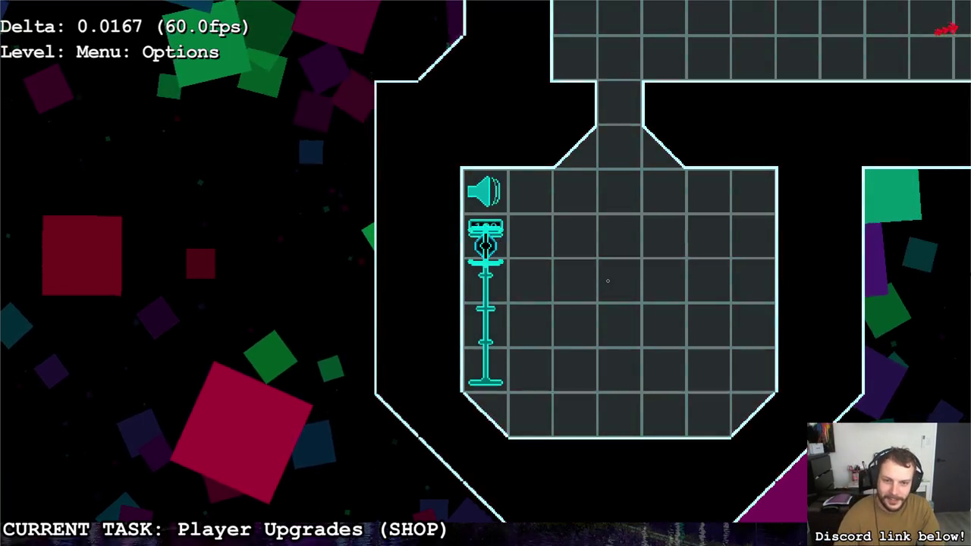
key("s")
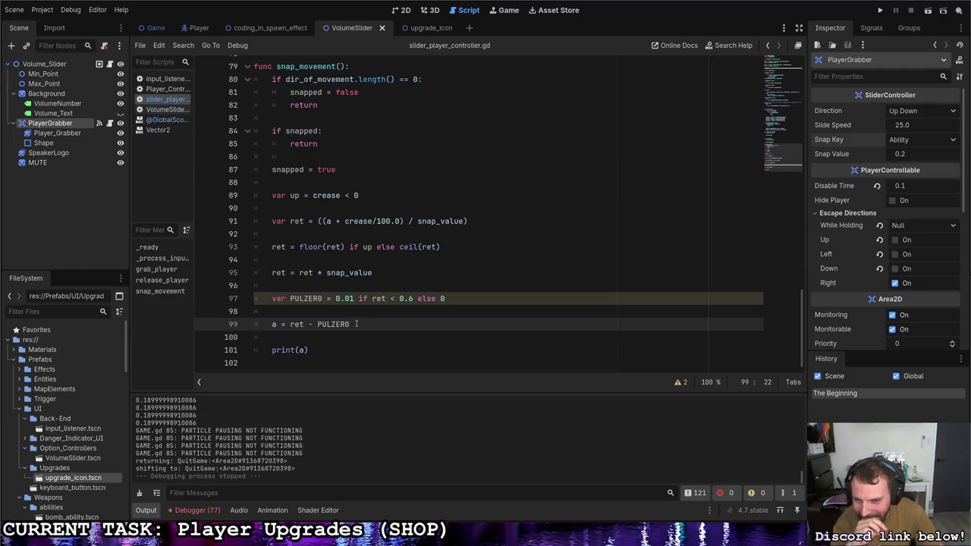
mouse_move(464, 298)
left_mouse_down()
mouse_move(254, 298)
mouse_move(271, 298)
left_mouse_up()
key("ctrl+c")
Step: Move the PULZER0 declaration above the ret * snap_value line and run the game
key("BackSpace")
key("Return")
key("ctrl+v")
key("F5")
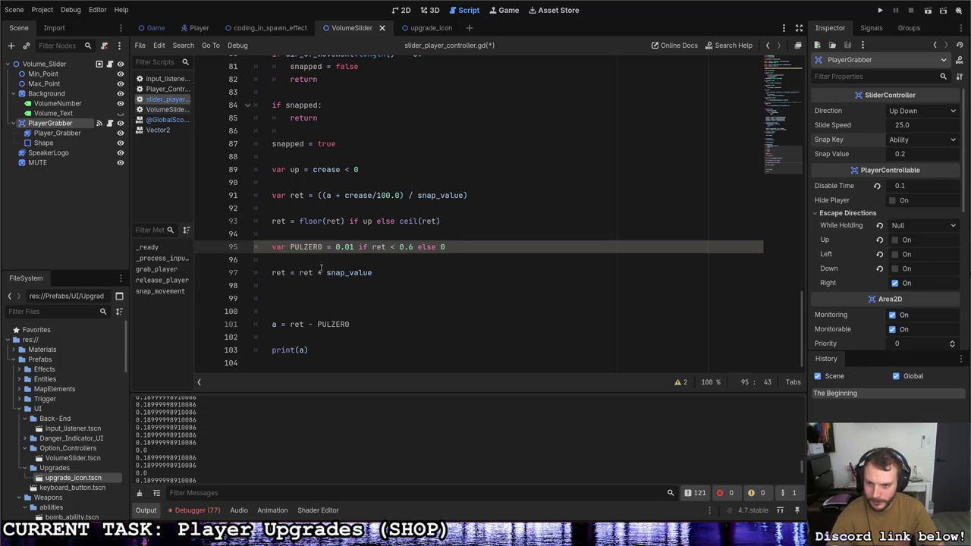
Step: Move '- PULZER0' onto the multiply line so it reads ret = ret * snap_value - PULZER0
left_click(376, 273)
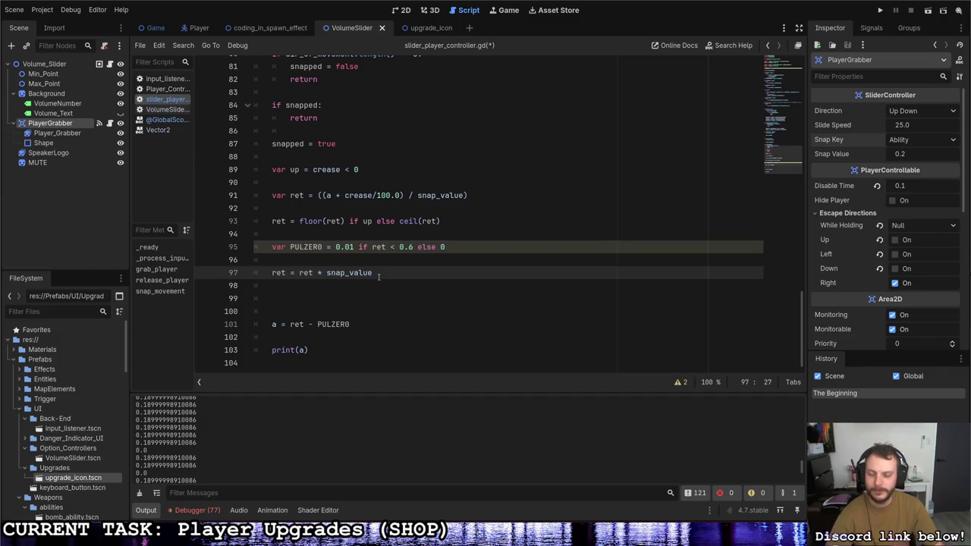
type("+")
left_click_drag(352, 325, 308, 324)
key("ctrl+x")
left_click(387, 272)
key("ctrl+v")
left_click(345, 297)
left_click(388, 272)
key("BackSpace")
key("BackSpace")
Step: Remove the blank lines above a = ret, save the script and close the editor
left_click(330, 311)
key("BackSpace")
key("BackSpace")
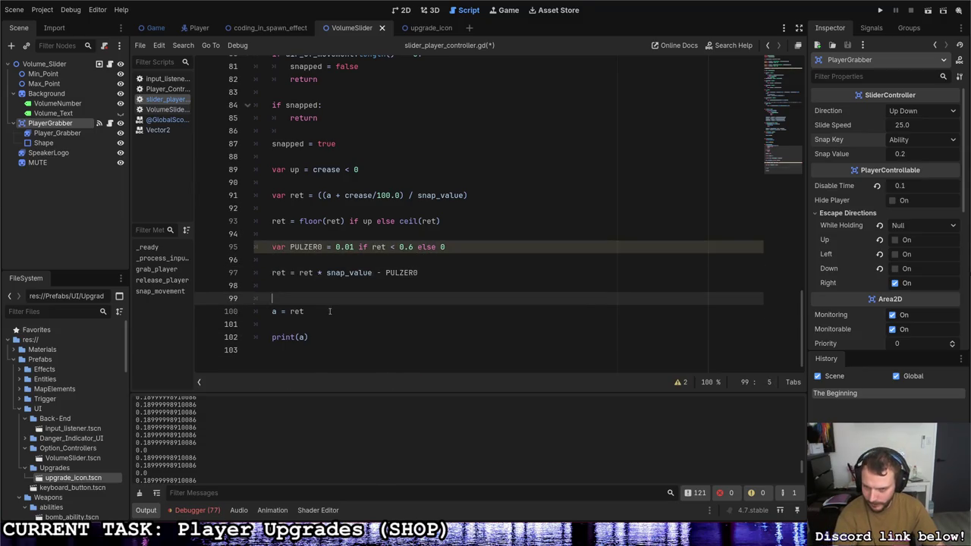
left_click(338, 297)
key("ctrl+s")
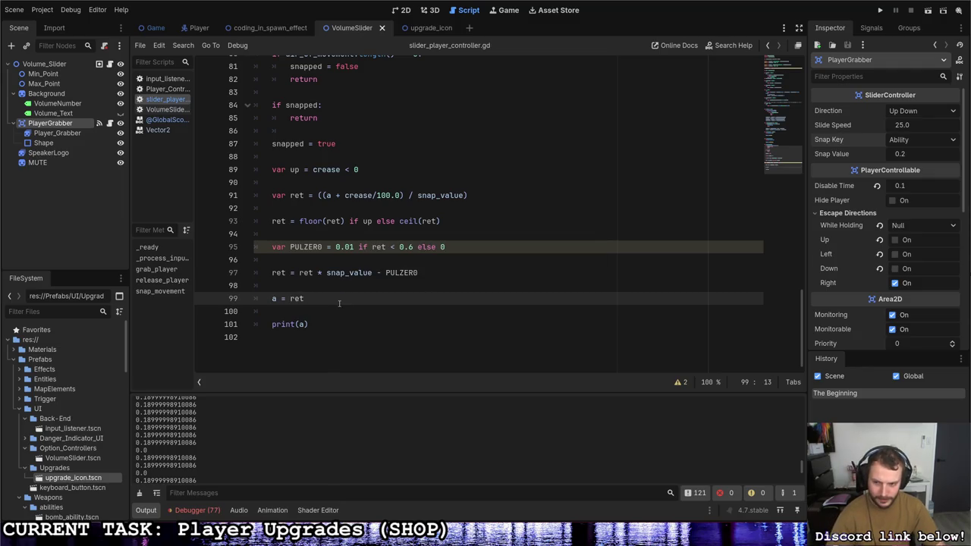
scroll(190, 432, "up", 2)
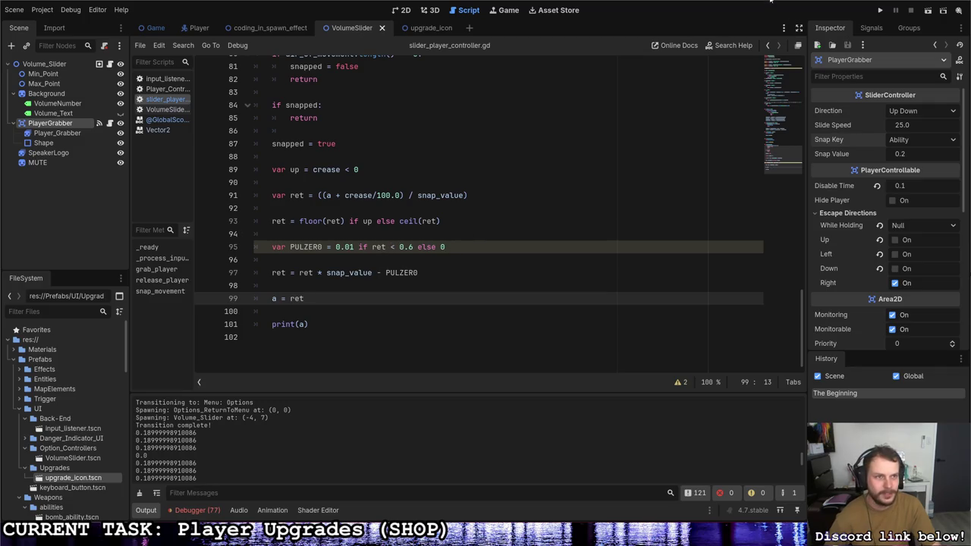
left_click(960, 6)
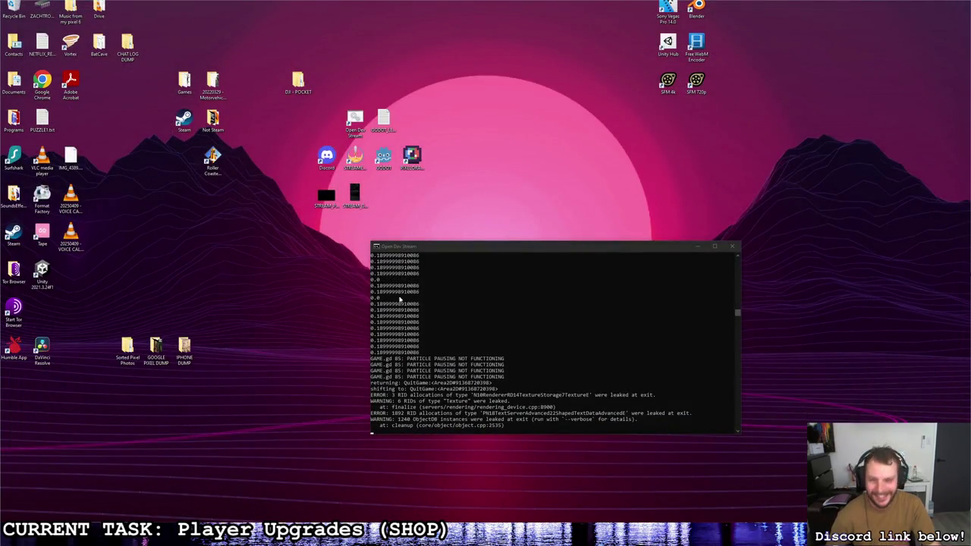
Step: Relaunch Godot and open TopDownShooterConcept from the Project Manager
double_click(386, 158)
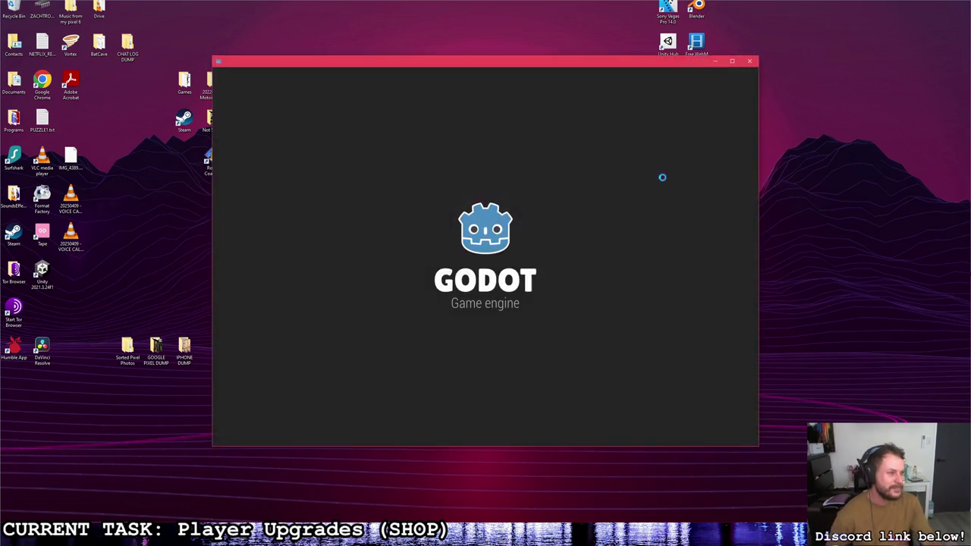
left_click(511, 138)
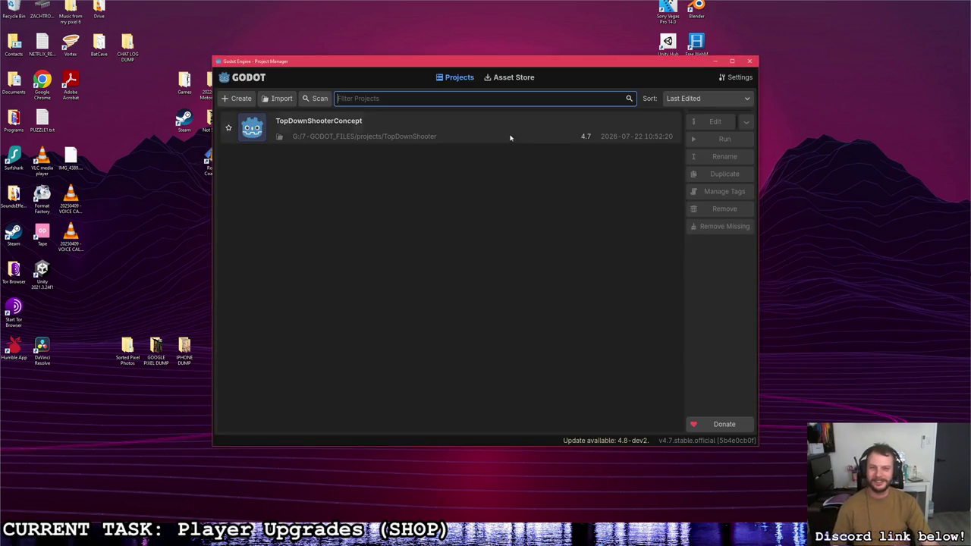
double_click(519, 130)
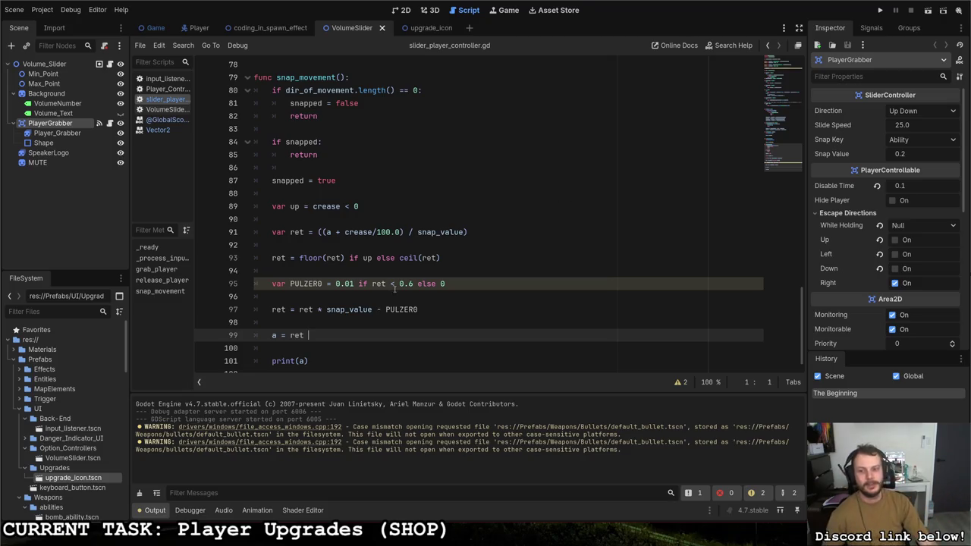
left_click(341, 310)
scroll(354, 303, "up", 10)
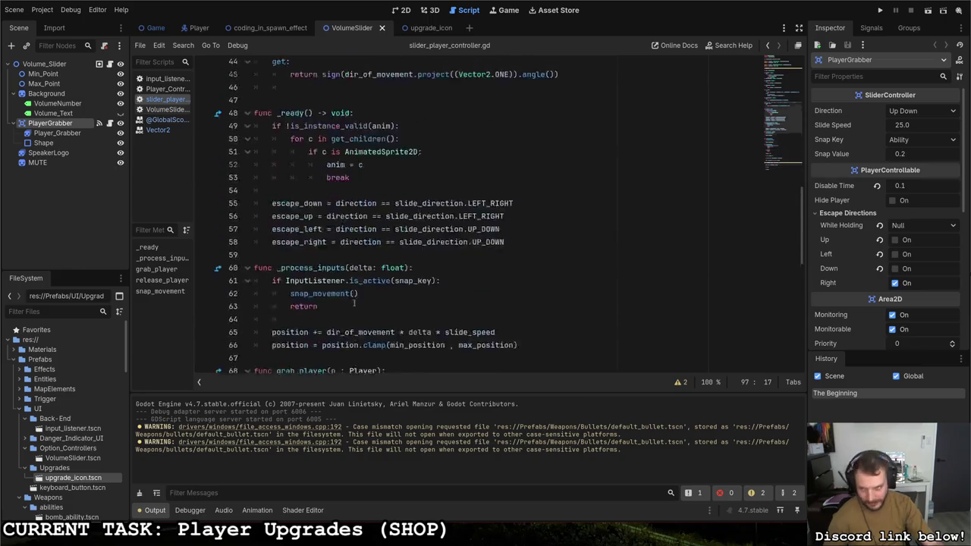
scroll(353, 303, "up", 15)
left_click_drag(417, 180, 403, 180)
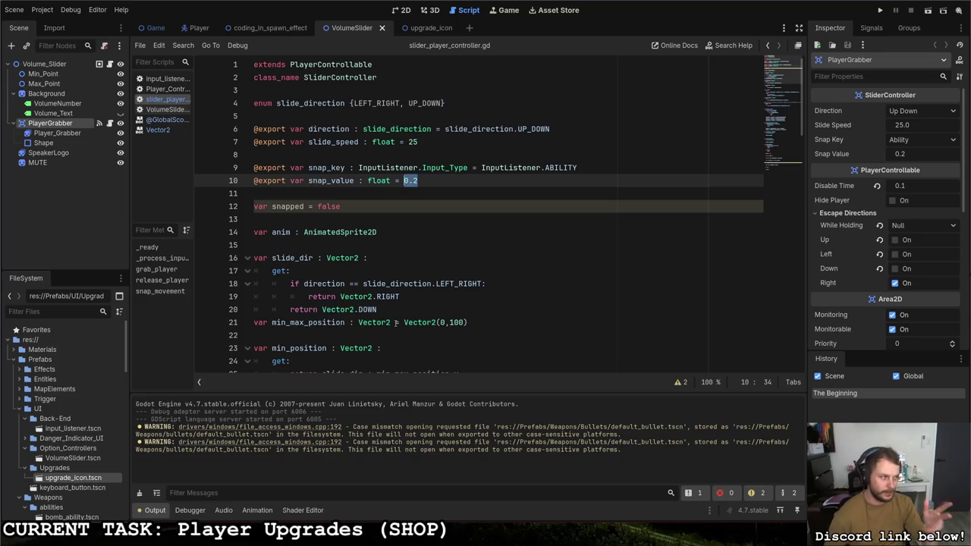
scroll(517, 323, "down", 20)
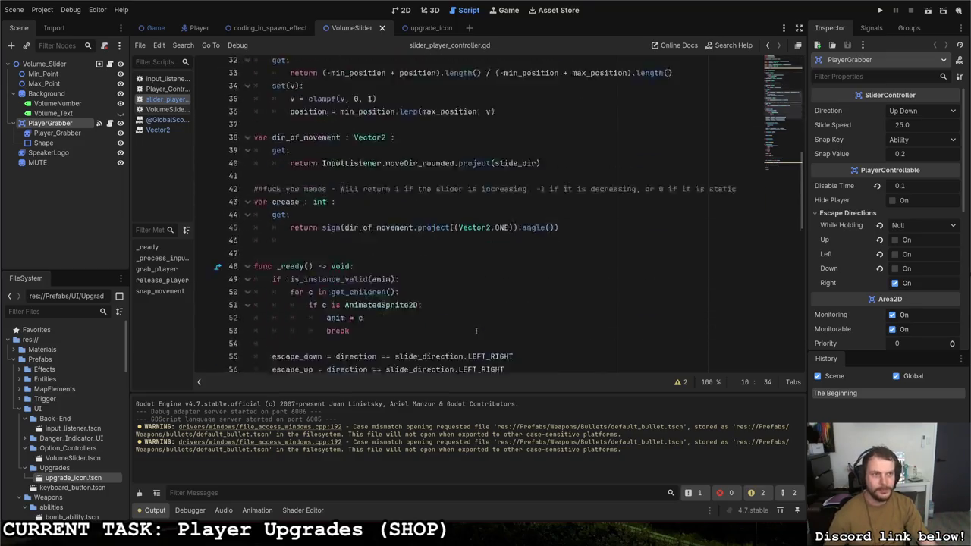
left_click_drag(299, 298, 375, 298)
left_click(314, 298)
double_click(312, 298)
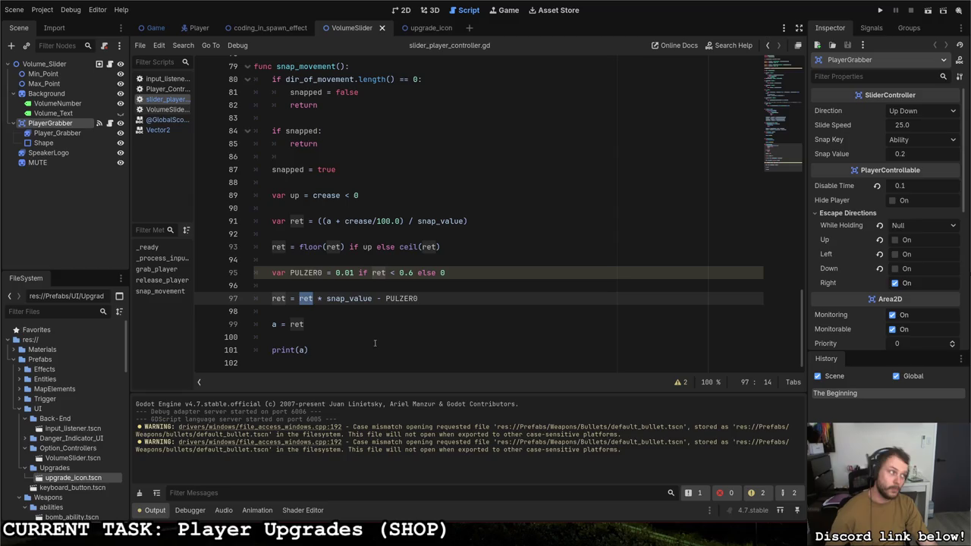
left_click(432, 294)
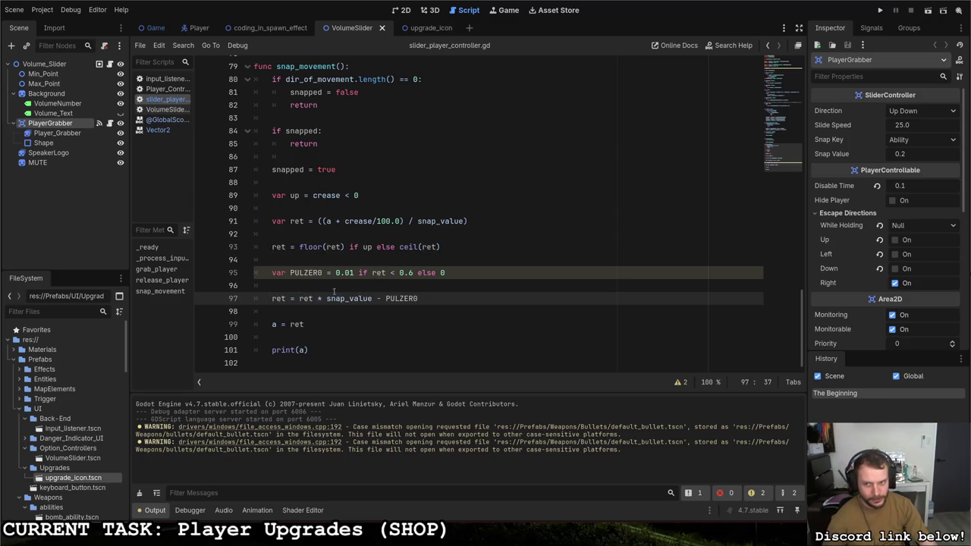
left_click_drag(300, 246, 450, 244)
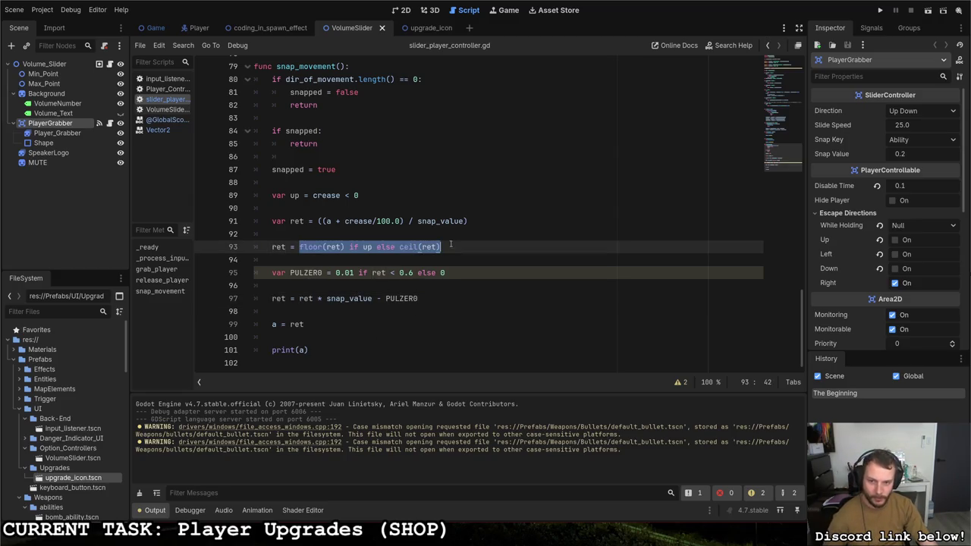
double_click(371, 298)
left_click(433, 298)
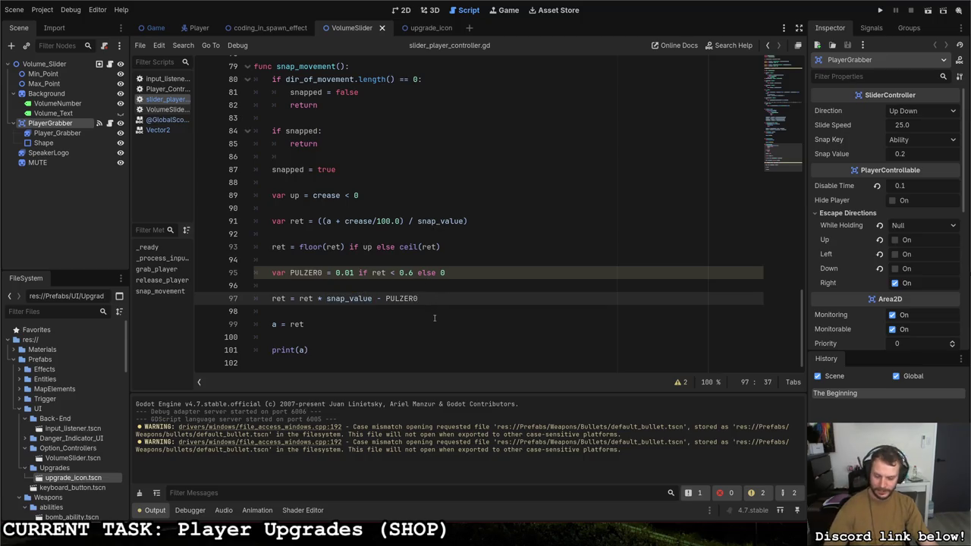
key("F5")
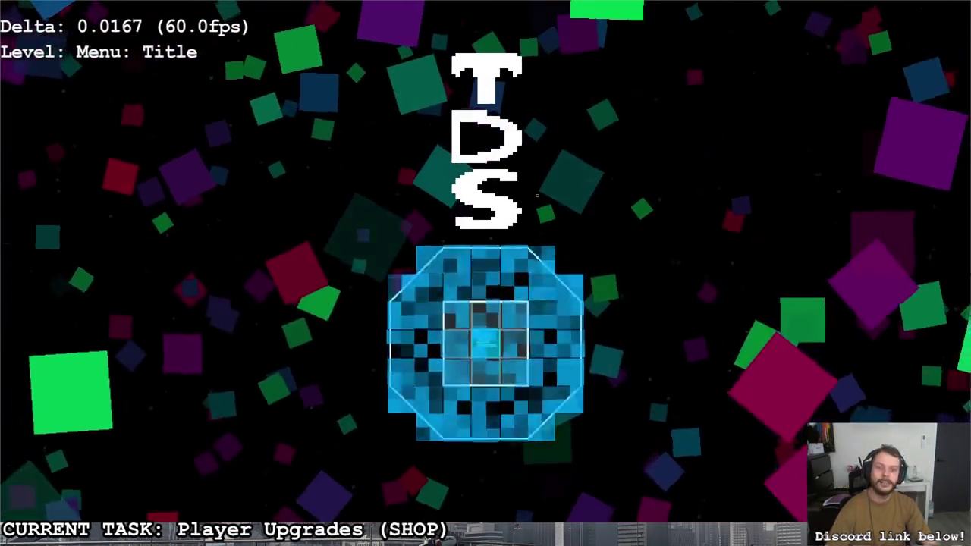
Step: Enter the main menu, move along the volume slider and push it up, then return to the script
left_click(536, 195)
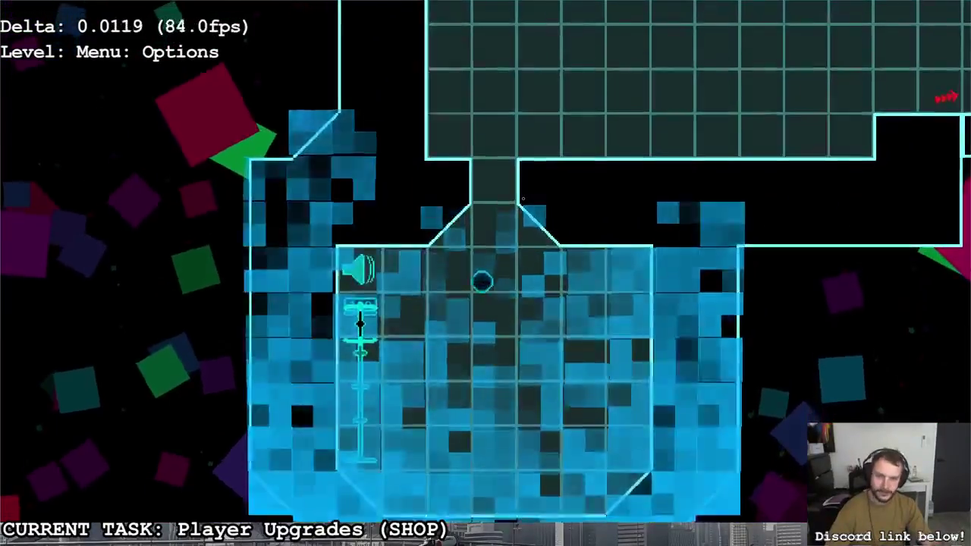
key("s")
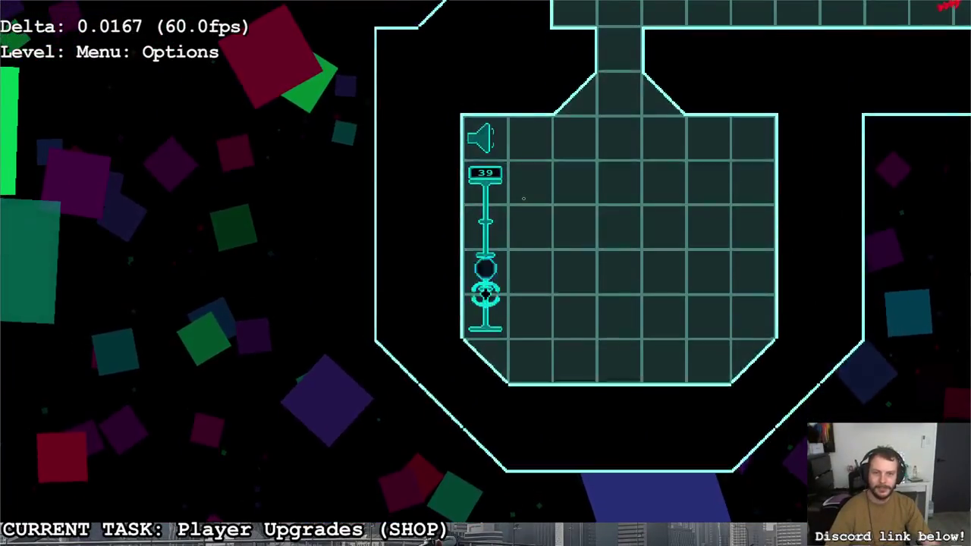
key("w")
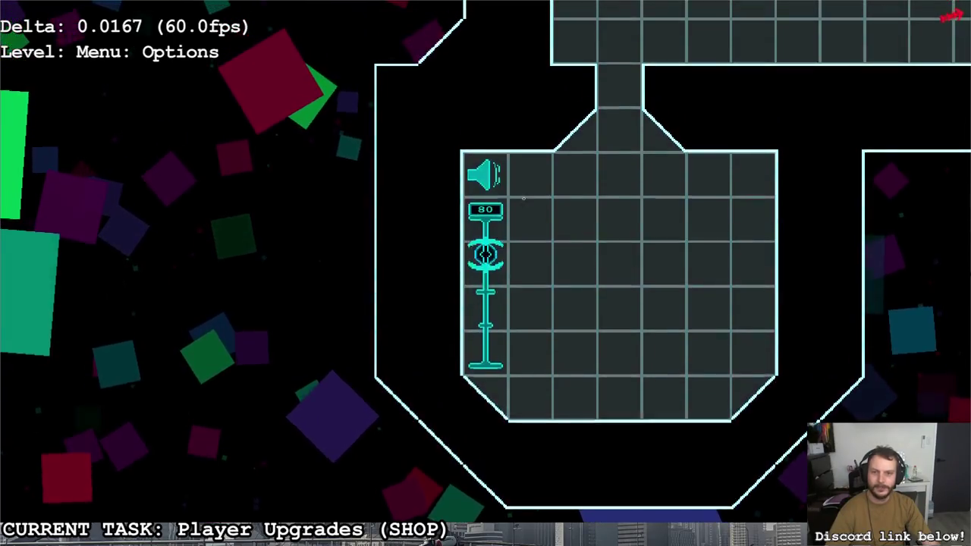
key("alt+Tab")
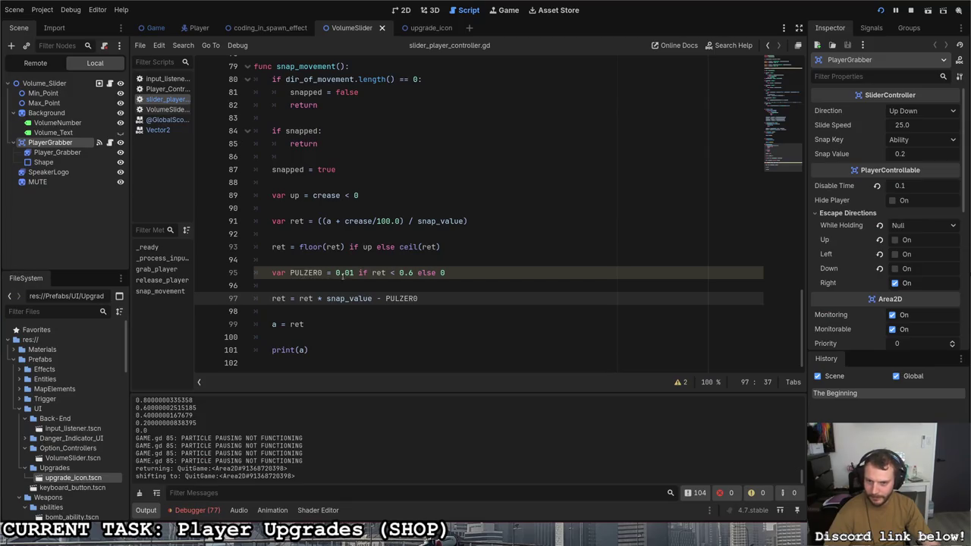
left_click(376, 285)
Step: Add a print(PULZER0) line below the PULZER0 declaration and save
key("Return")
key("Return")
key("Up")
type("print(")
key("Escape")
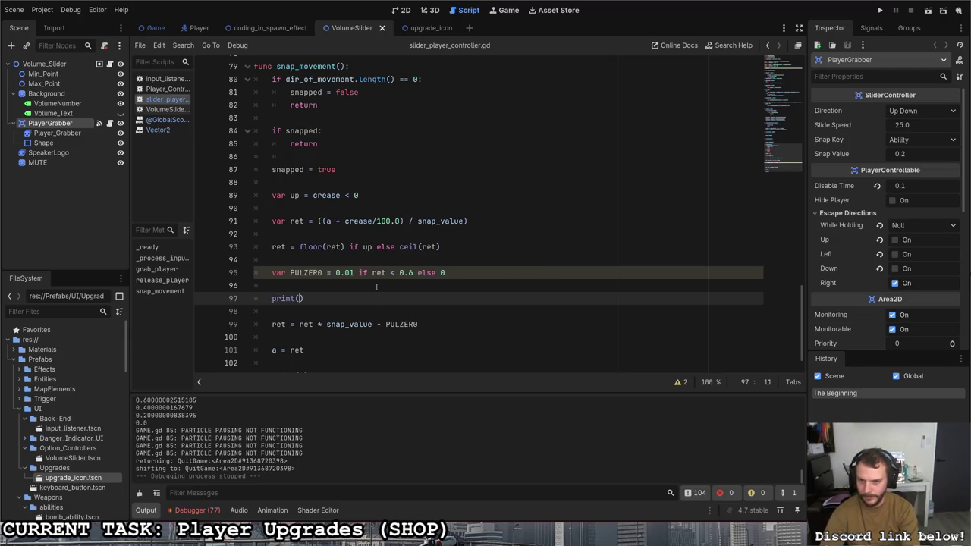
type("P")
key("Return")
key("ctrl+s")
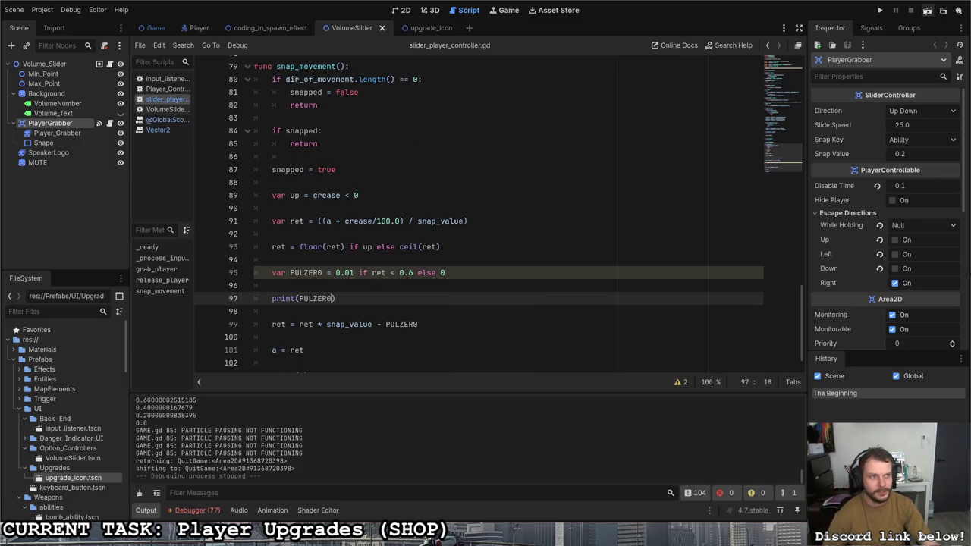
Step: Inspect how snap_value is used in the division on line 91 and the multiplication on line 99
scroll(414, 291, "down", 1)
scroll(291, 432, "up", 2)
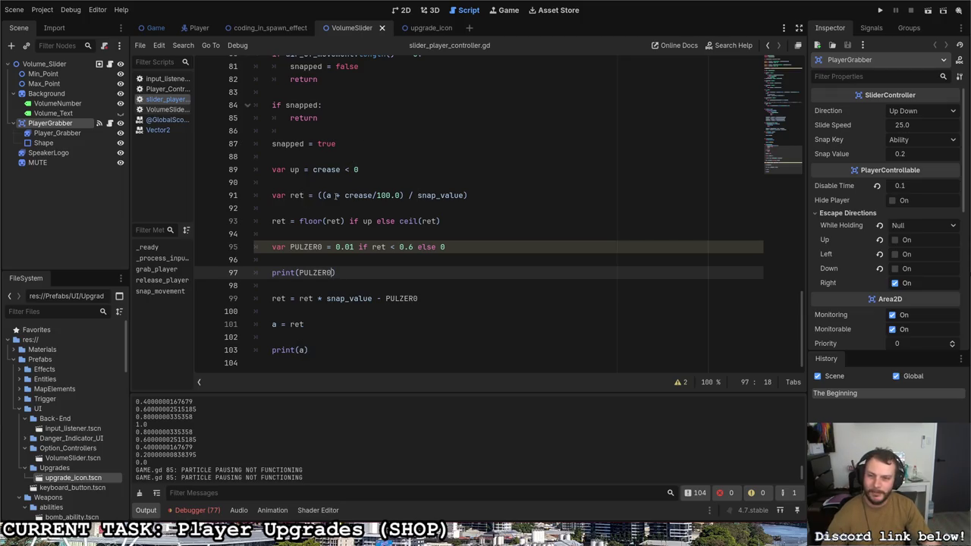
left_click_drag(409, 195, 468, 194)
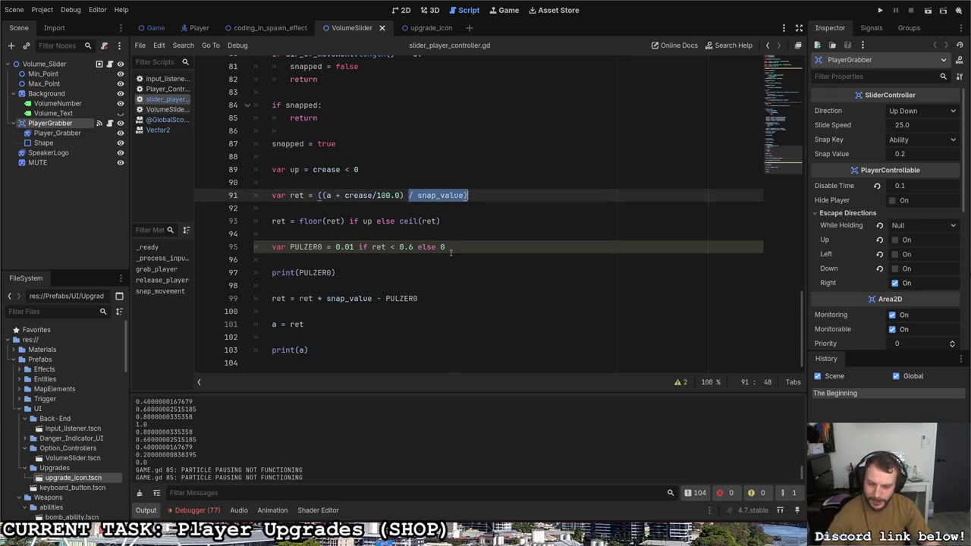
left_click(419, 195)
double_click(440, 195)
left_click(440, 195)
left_click_drag(408, 195, 469, 195)
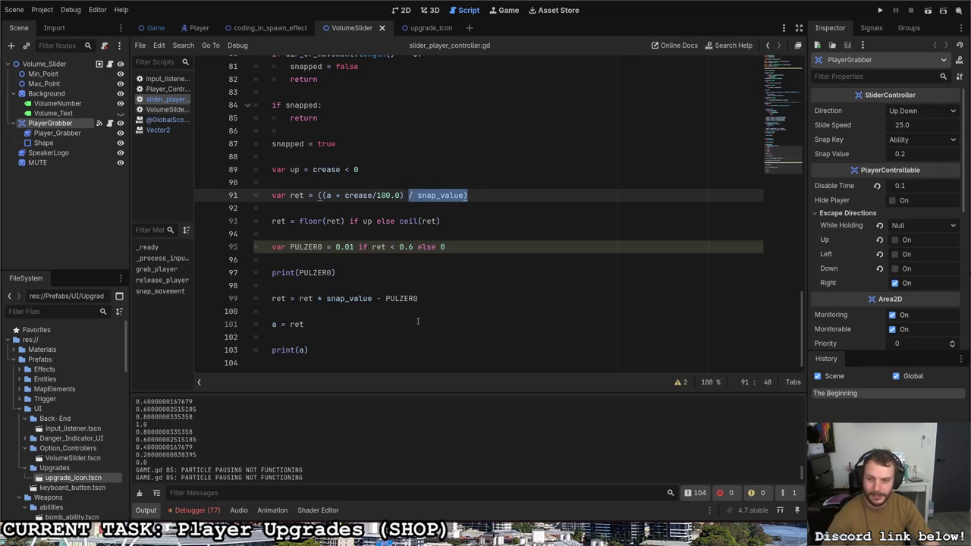
left_click(370, 298)
left_click_drag(370, 298, 300, 298)
left_click(303, 246)
left_click(370, 298)
left_click(312, 298, "shift")
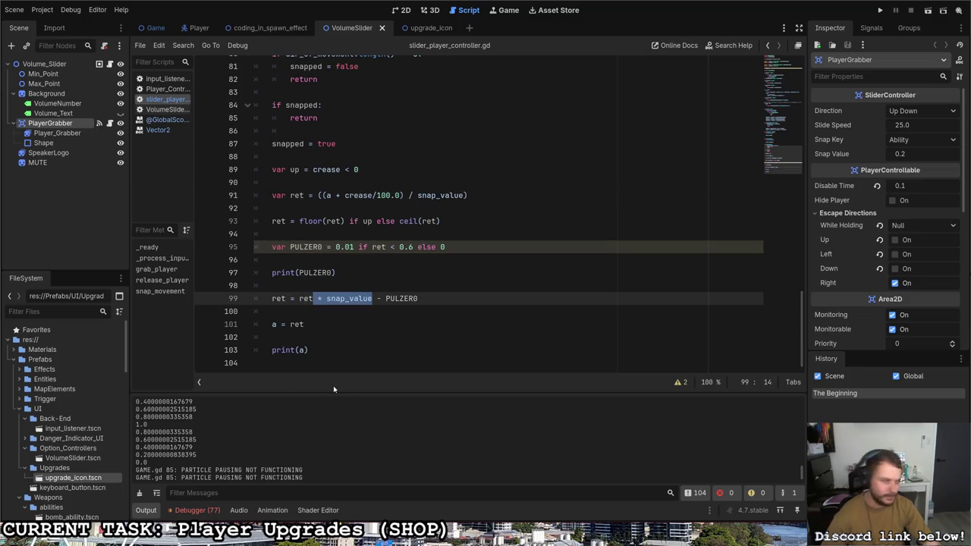
left_click(424, 294)
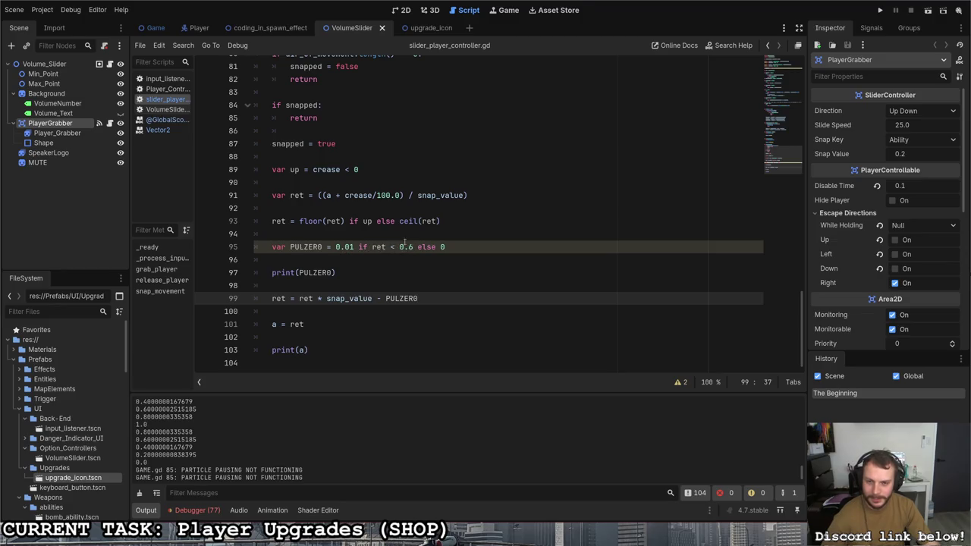
Step: Change PULZER0's 0.01 offset on line 95 to 1
left_click(365, 248)
left_click_drag(353, 246, 335, 247)
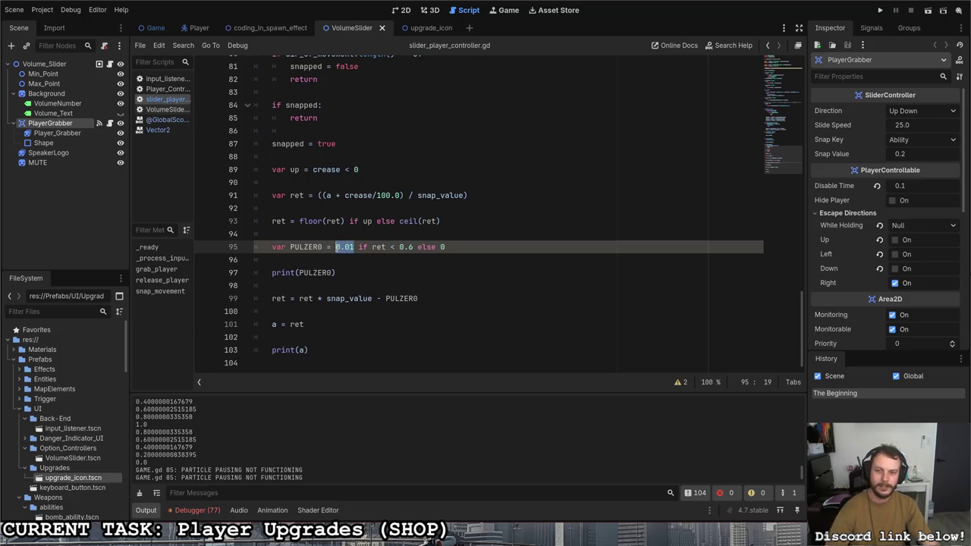
type("1")
key("End")
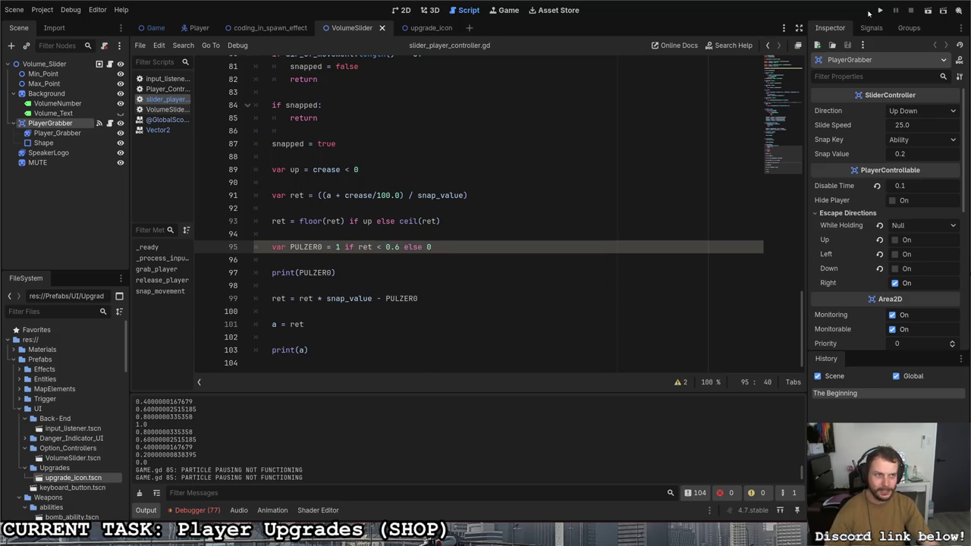
Step: Run the project, walk the player onto the Options room's volume slider, then stop the game
left_click(878, 11)
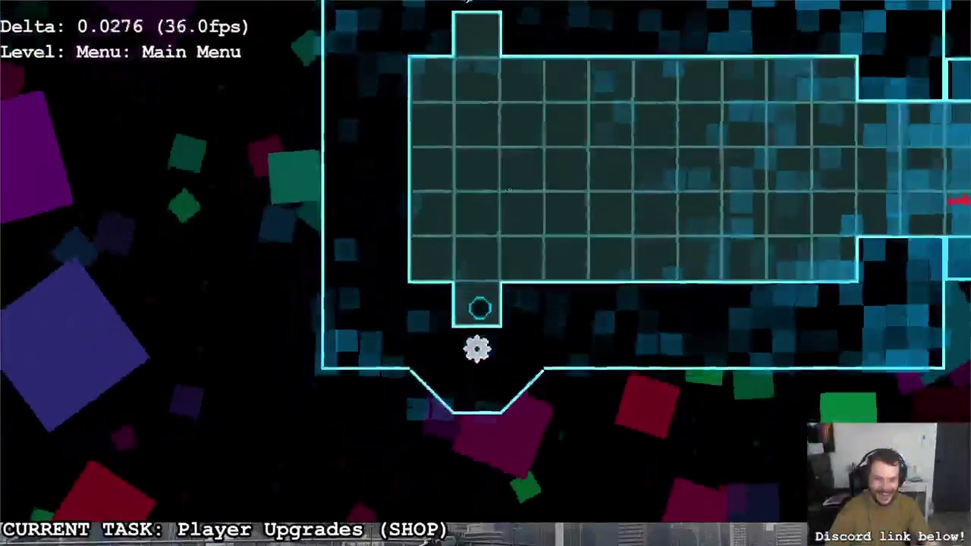
key("s")
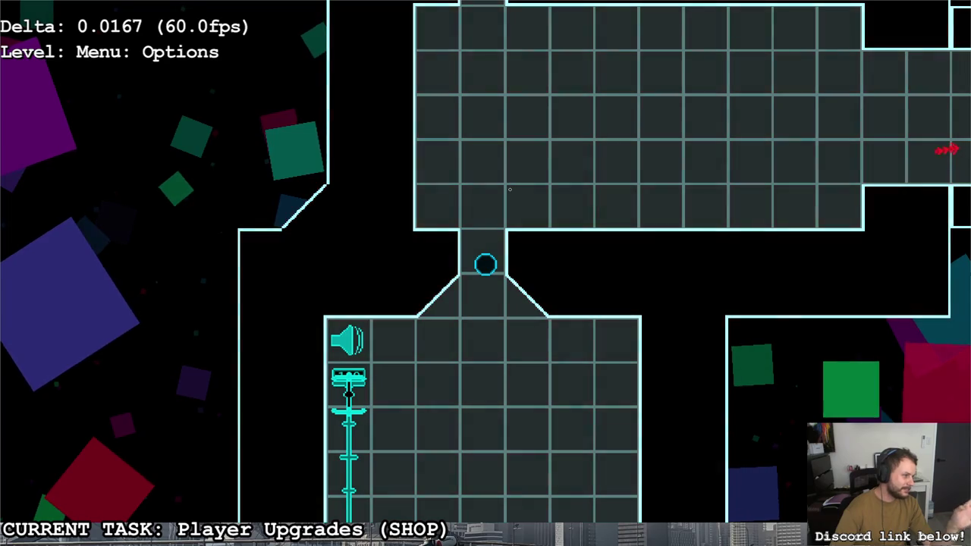
key("s")
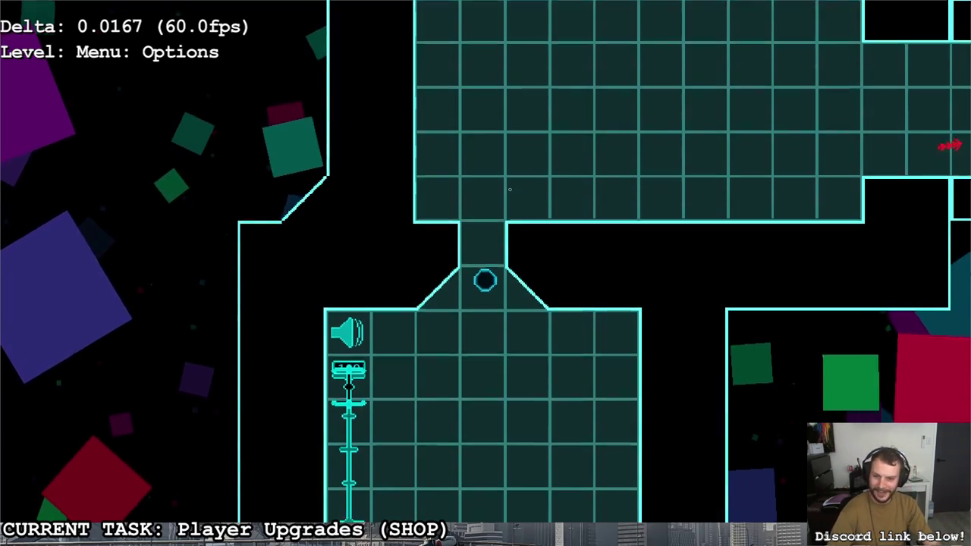
key("a")
key("s")
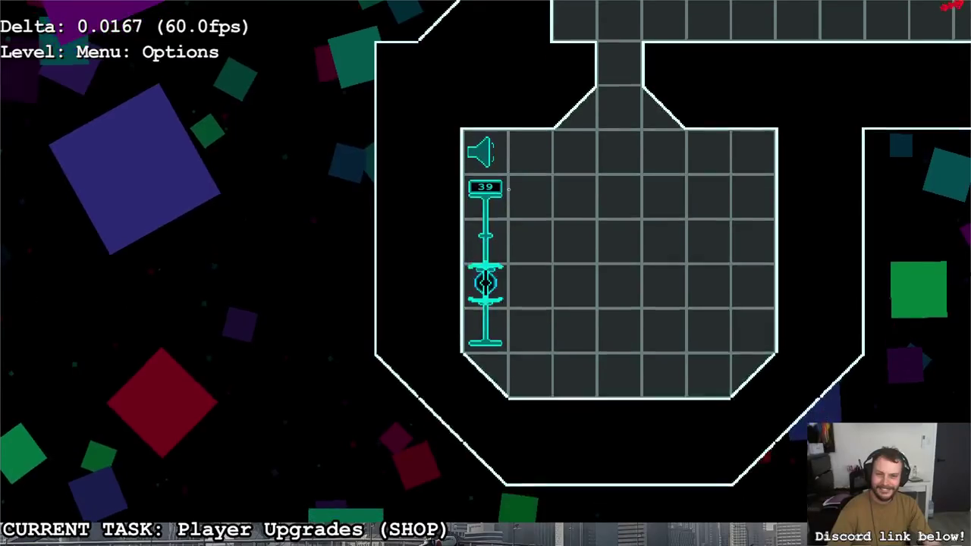
key("F8")
Step: Wrap the ret line in snapped(ret * snap_value - PULZER0, snap_value) and save
type(")")
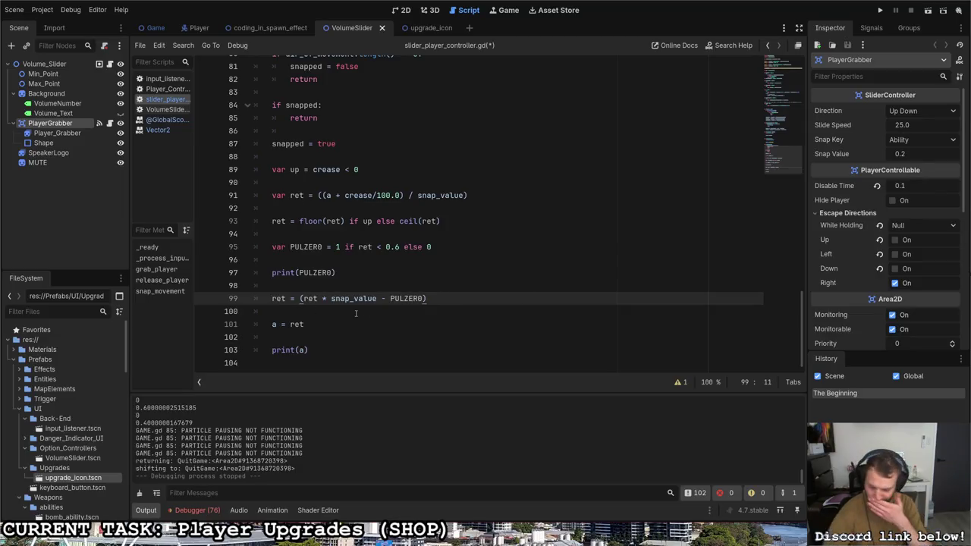
type("sn")
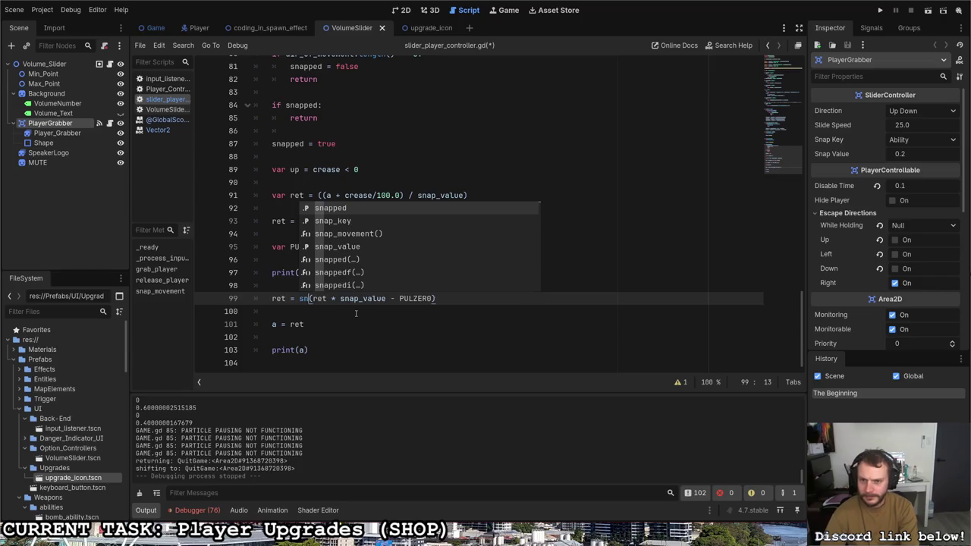
key("Return")
left_click(453, 299)
type(", snap_")
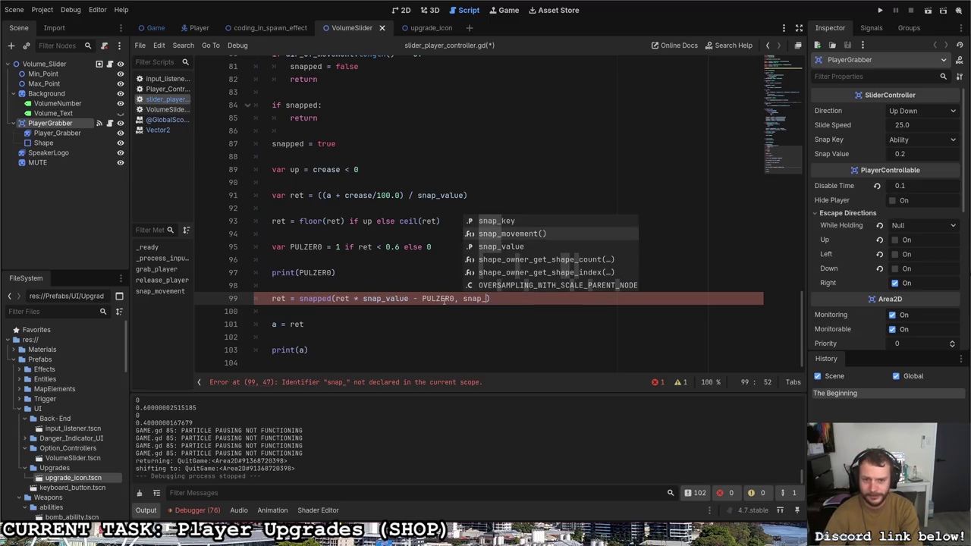
key("Down")
key("Return")
key("ctrl+s")
Step: Change the PULZER0 value from 1 to 0.1 and save
left_click(402, 281)
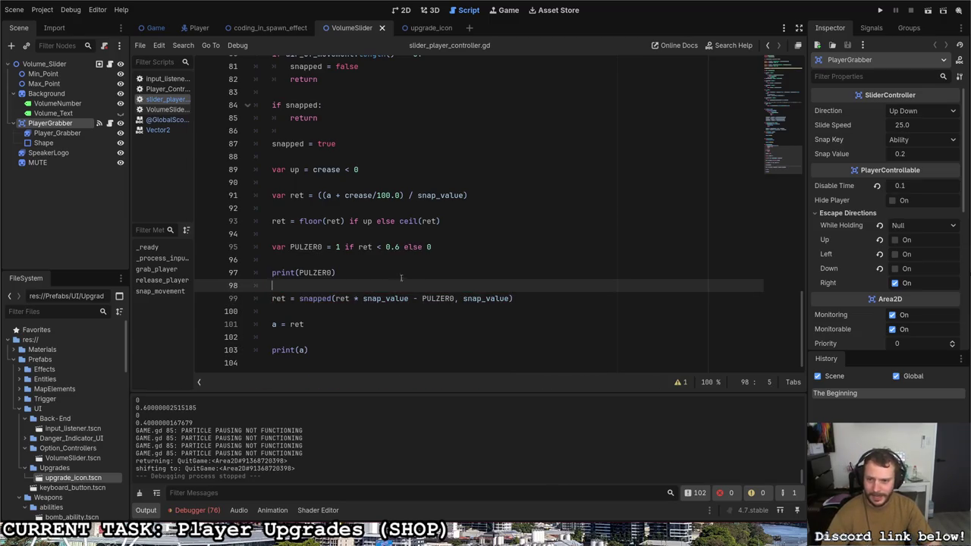
double_click(338, 247)
type("0.1")
key("ctrl+s")
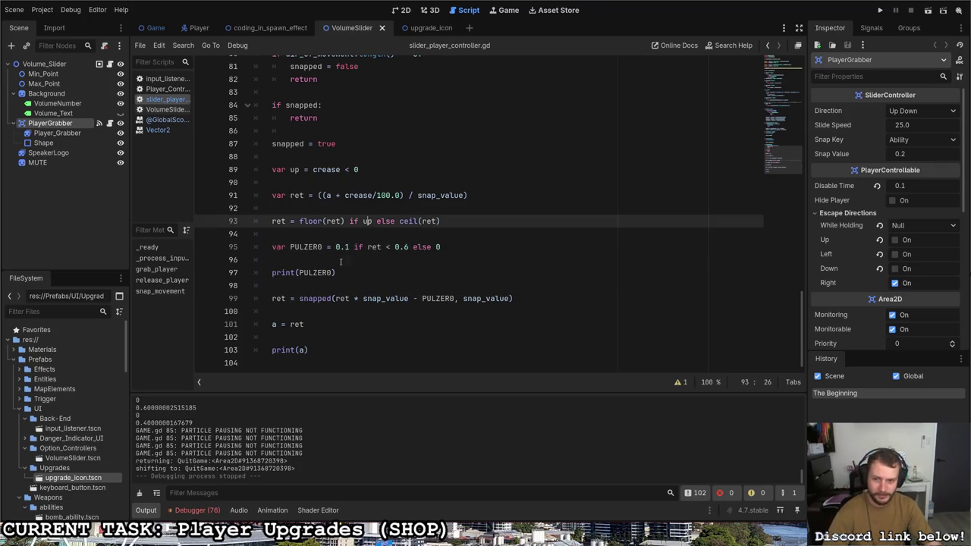
Step: Delete the print(PULZER0) statement and run the game
left_click_drag(337, 272, 263, 273)
key("BackSpace")
key("BackSpace")
key("BackSpace")
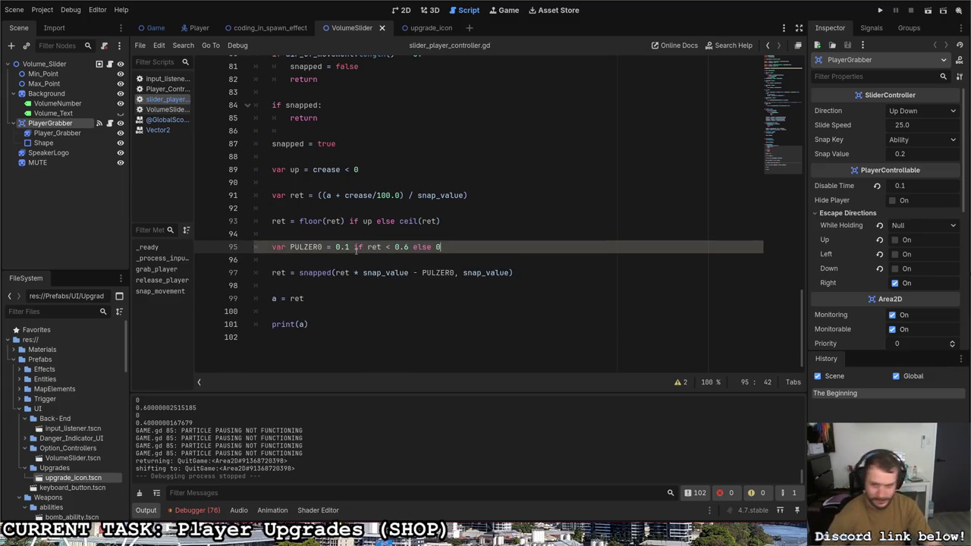
key("Down")
key("Down")
key("Down")
left_click(307, 272, "ctrl")
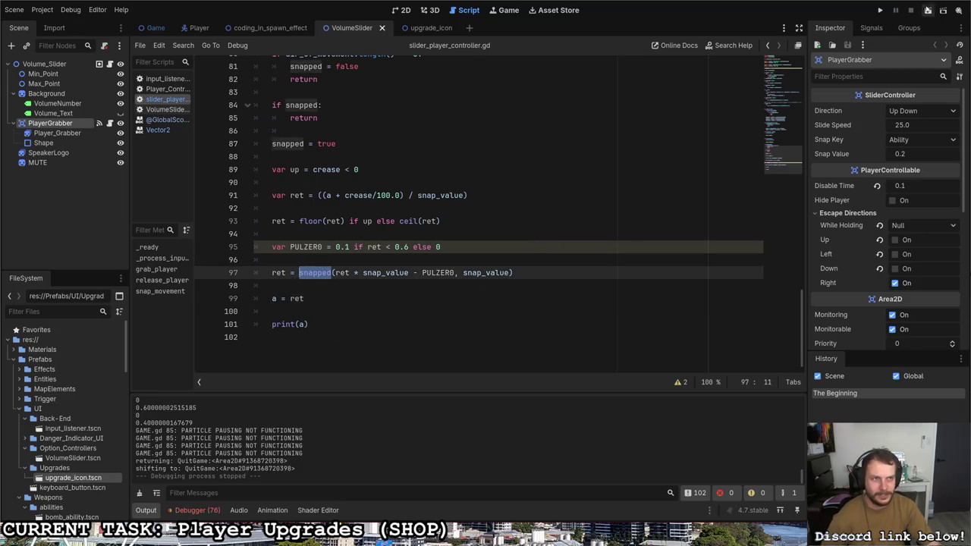
left_click(879, 9)
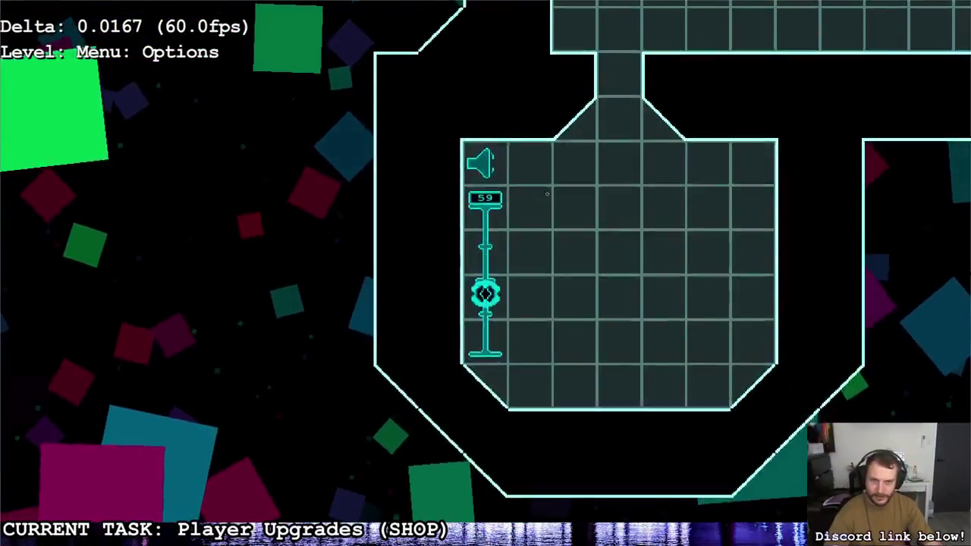
Step: Quit the game through the pause menu's close option and return to line 99
key("Escape")
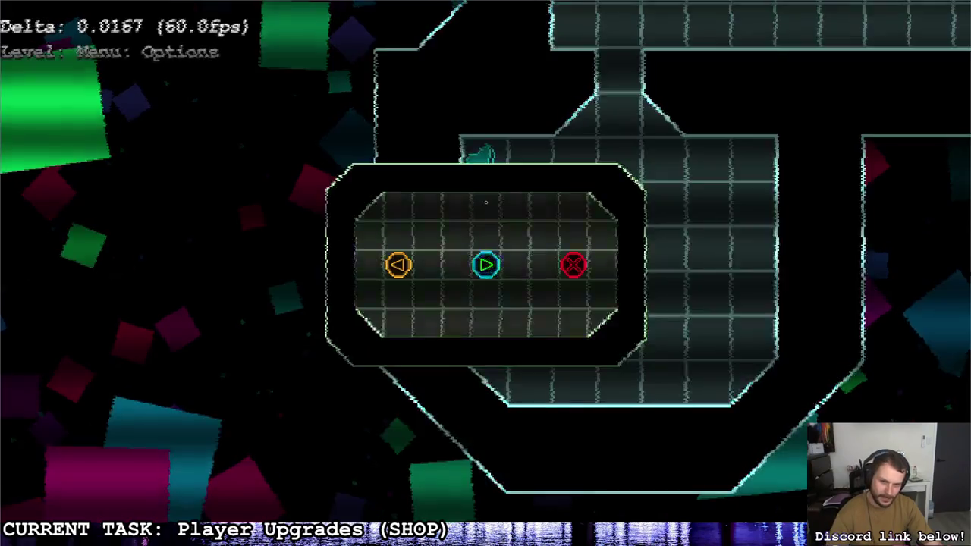
key("Right")
key("Return")
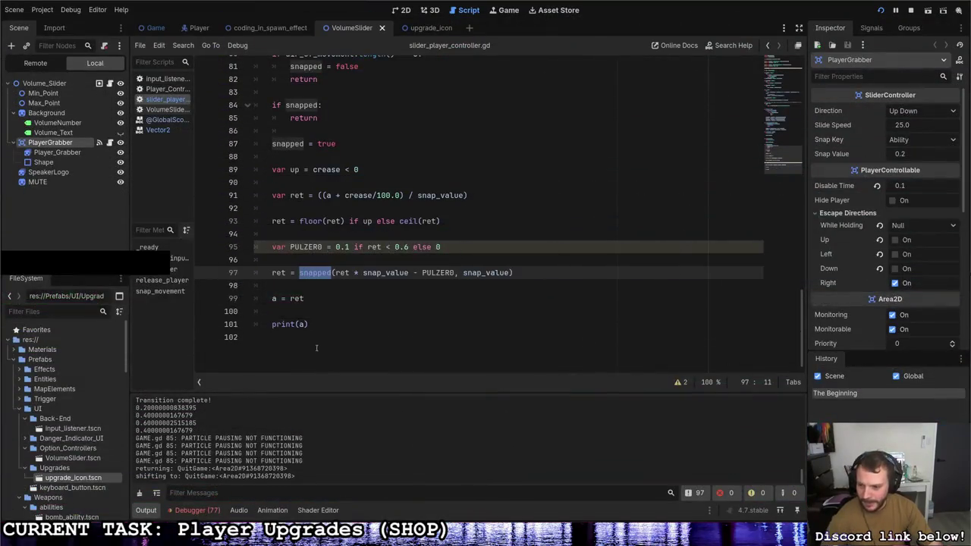
left_click(301, 324)
left_click(272, 298)
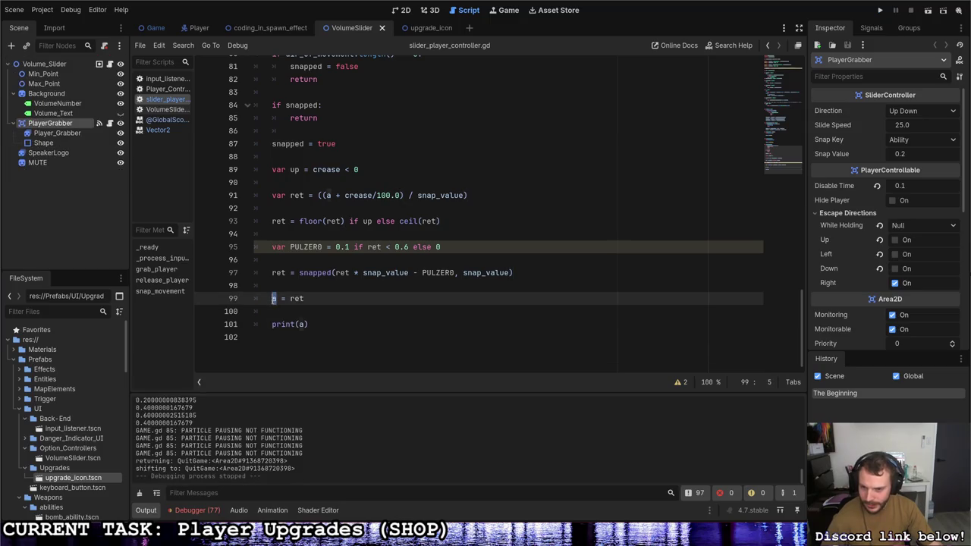
scroll(327, 334, "up", 10)
scroll(327, 346, "up", 8)
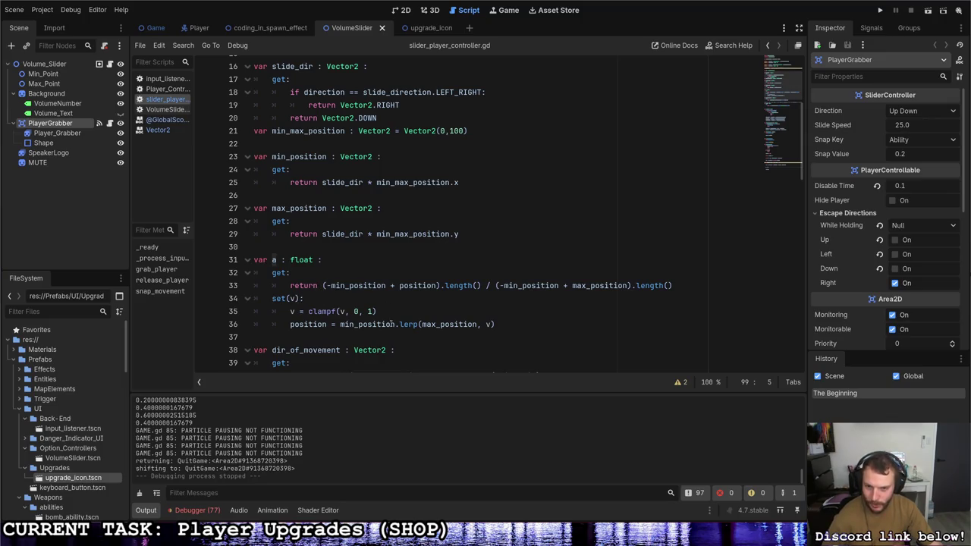
left_click_drag(339, 324, 466, 326)
key("Right")
key("Right")
key("Right")
key("shift+Right")
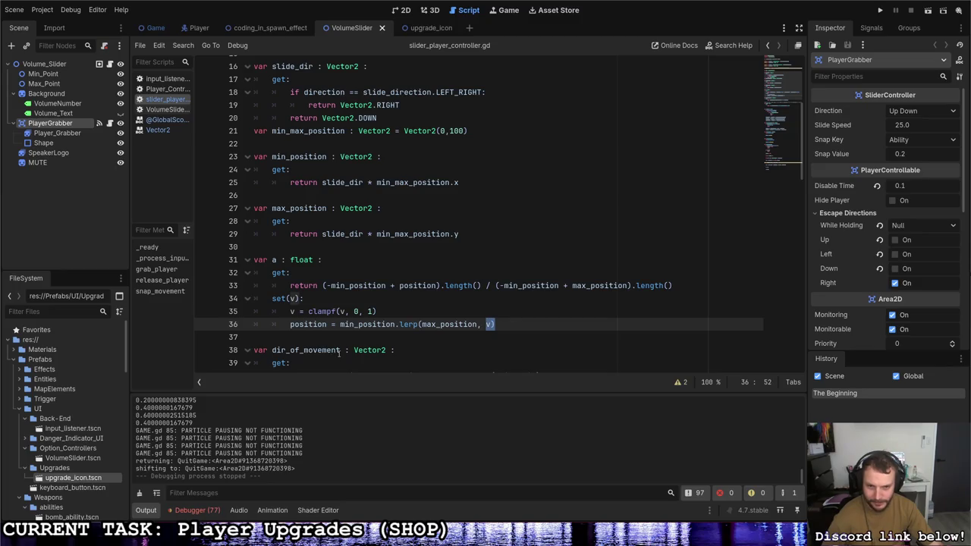
left_click_drag(326, 324, 290, 324)
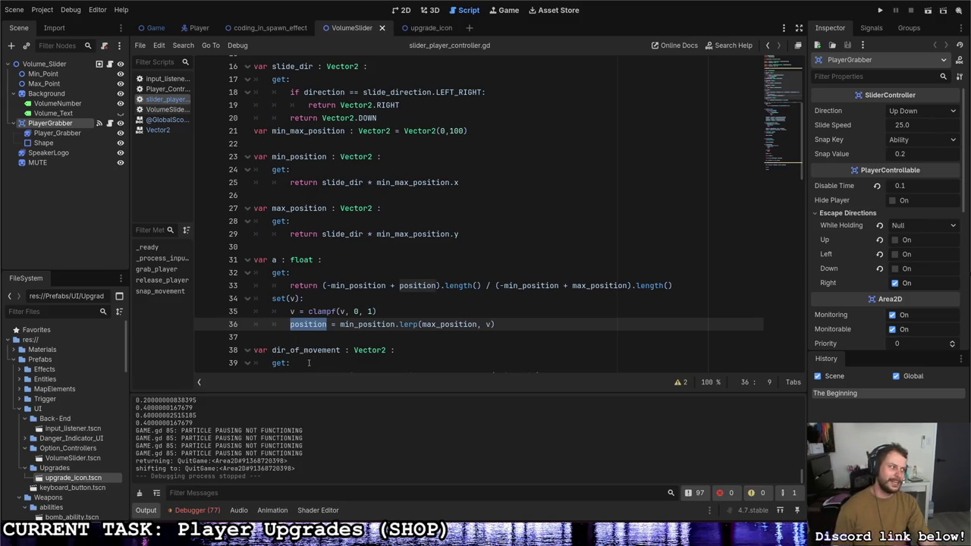
scroll(341, 341, "down", 20)
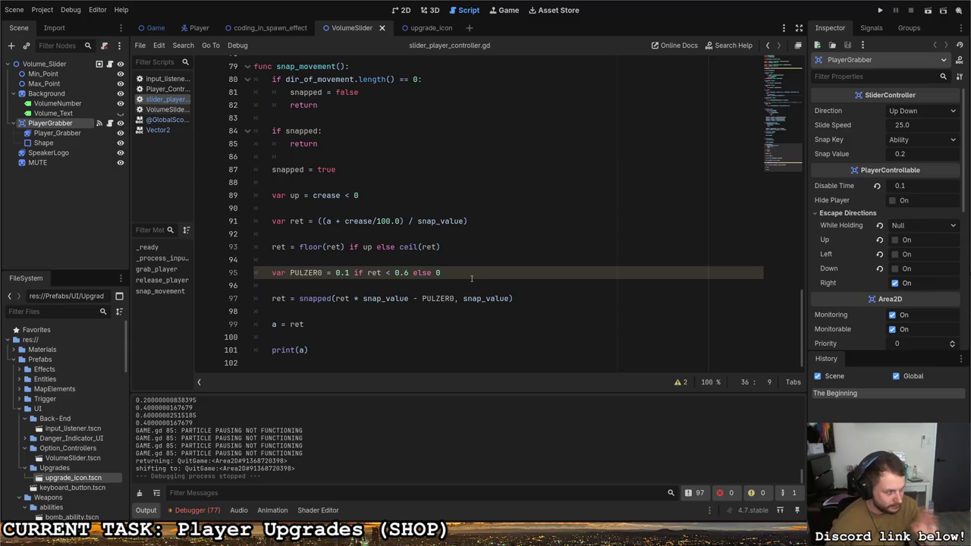
Step: Delete the PULZER0 declaration and the ' - PULZER0' offset from the snapped call
left_click_drag(464, 298, 512, 298)
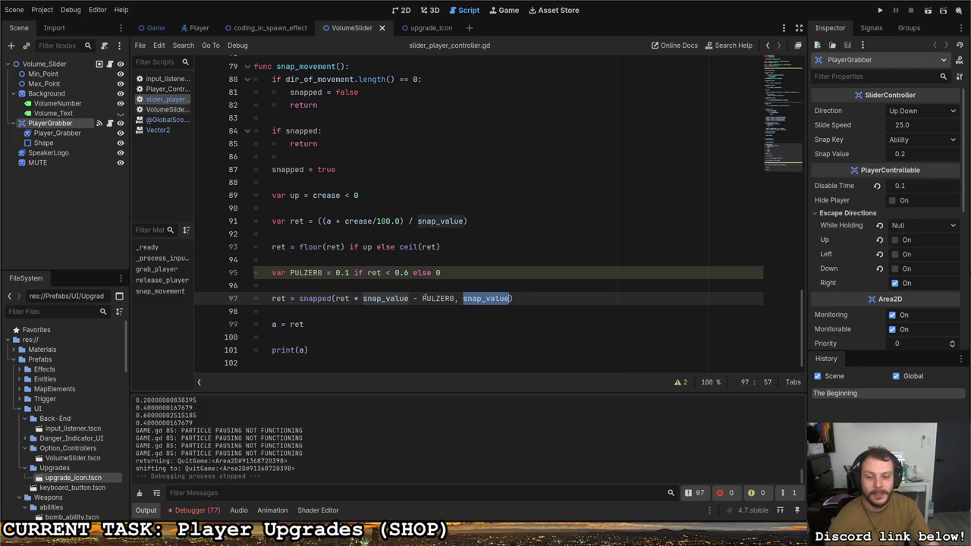
left_click(454, 274)
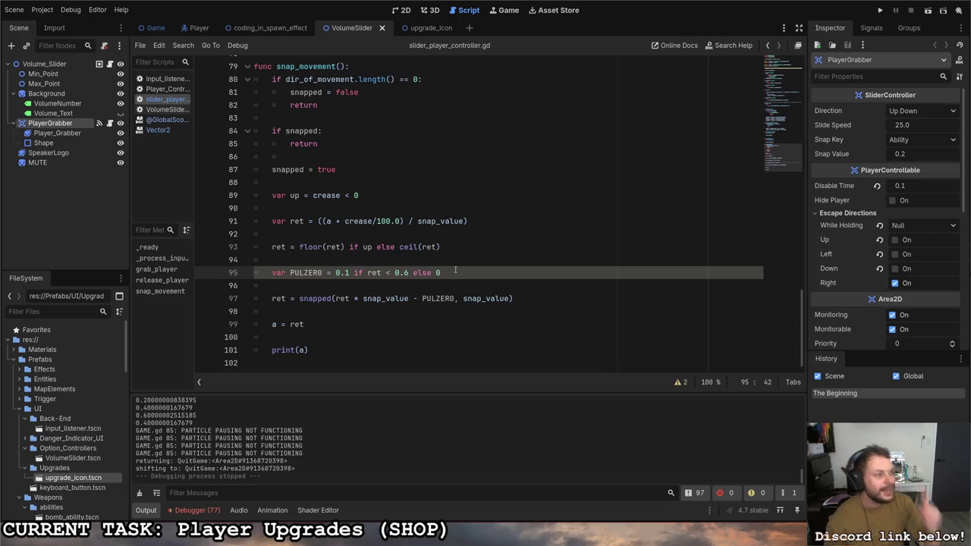
double_click(276, 323)
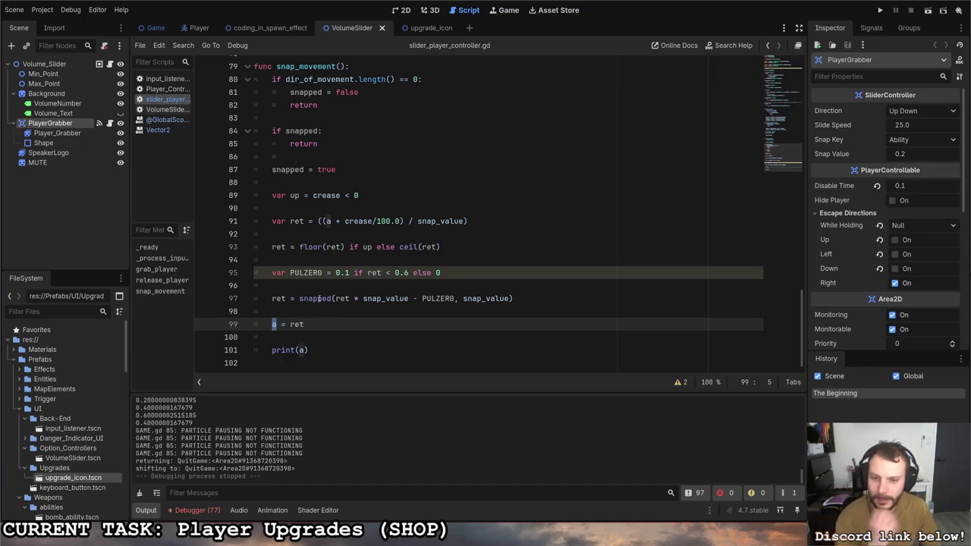
mouse_move(316, 298)
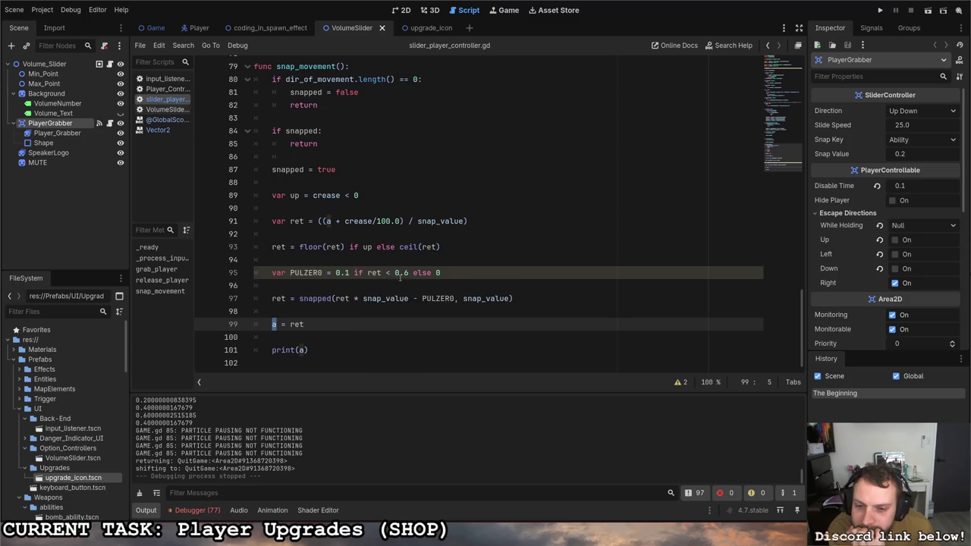
mouse_move(379, 273)
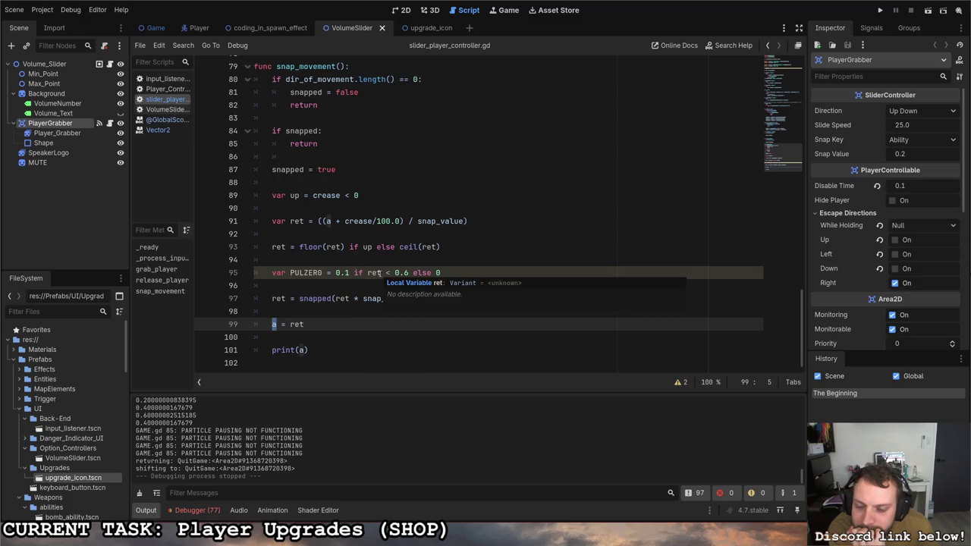
left_click_drag(381, 273, 367, 273)
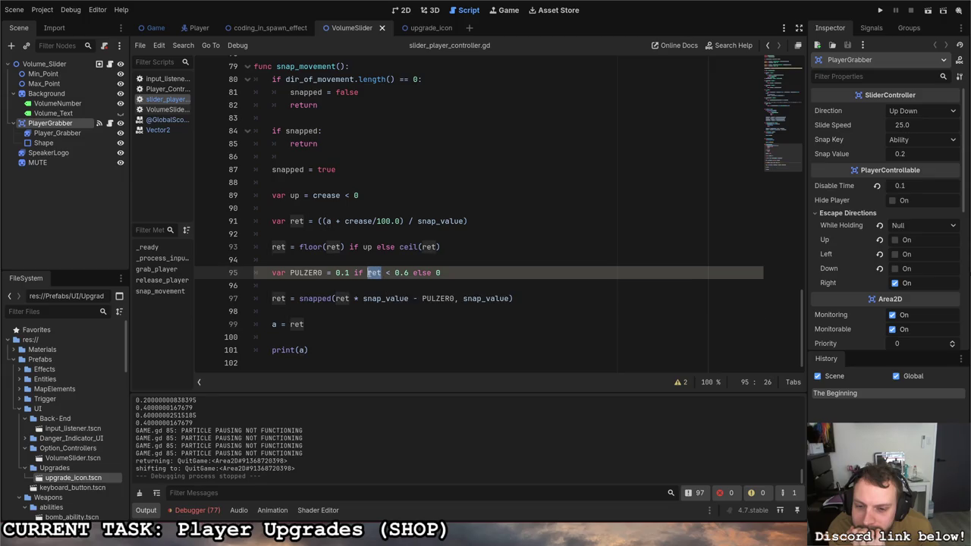
left_click_drag(440, 272, 272, 275)
key("BackSpace")
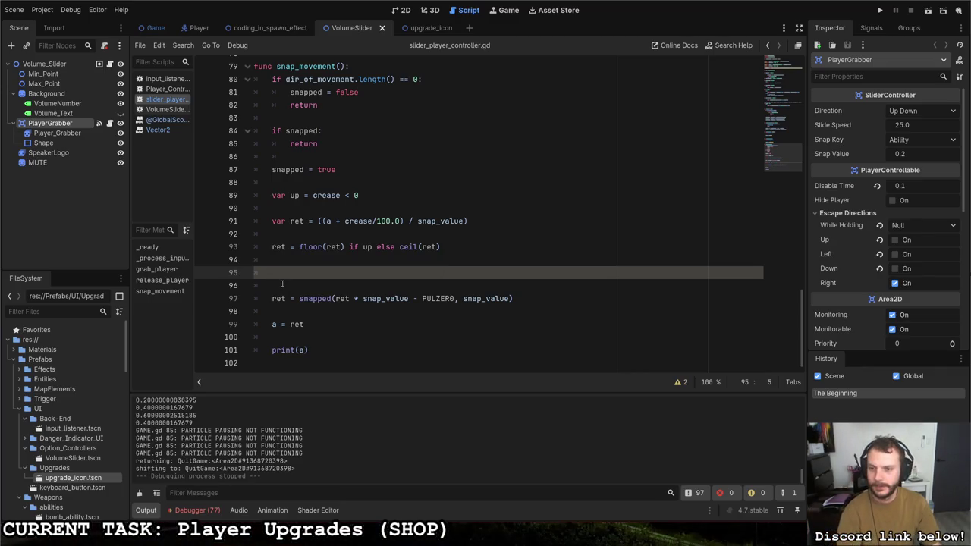
key("BackSpace")
key("BackSpace")
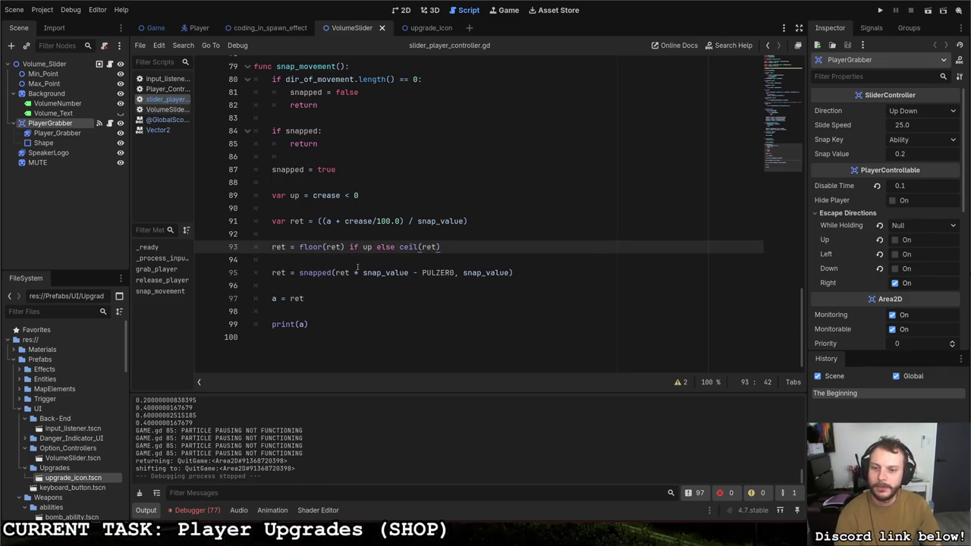
mouse_move(455, 274)
left_mouse_down()
mouse_move(406, 275)
mouse_move(438, 273)
left_mouse_up()
key("BackSpace")
Step: Add print(ret) below the snapped(ret * snap_value, snap_value) line and save the script
double_click(449, 272)
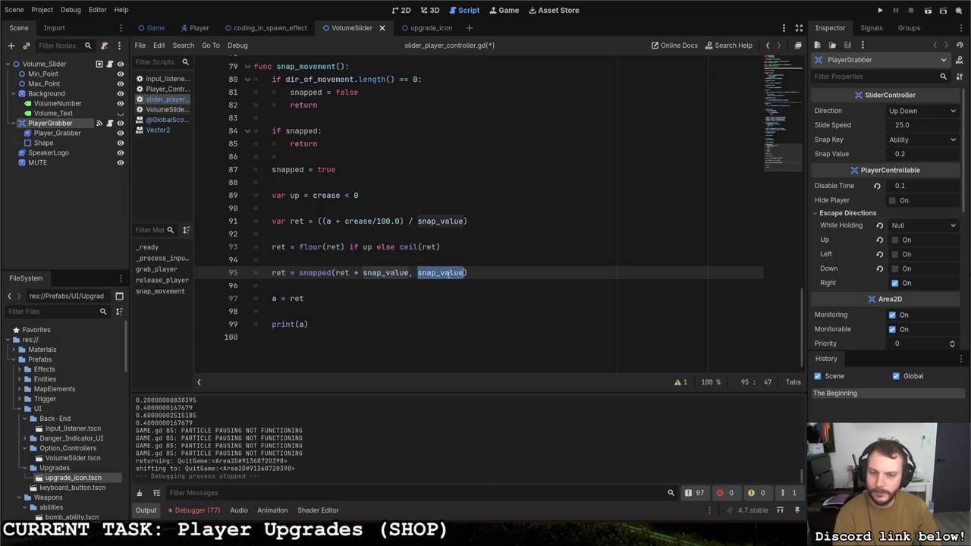
left_click_drag(336, 272, 410, 273)
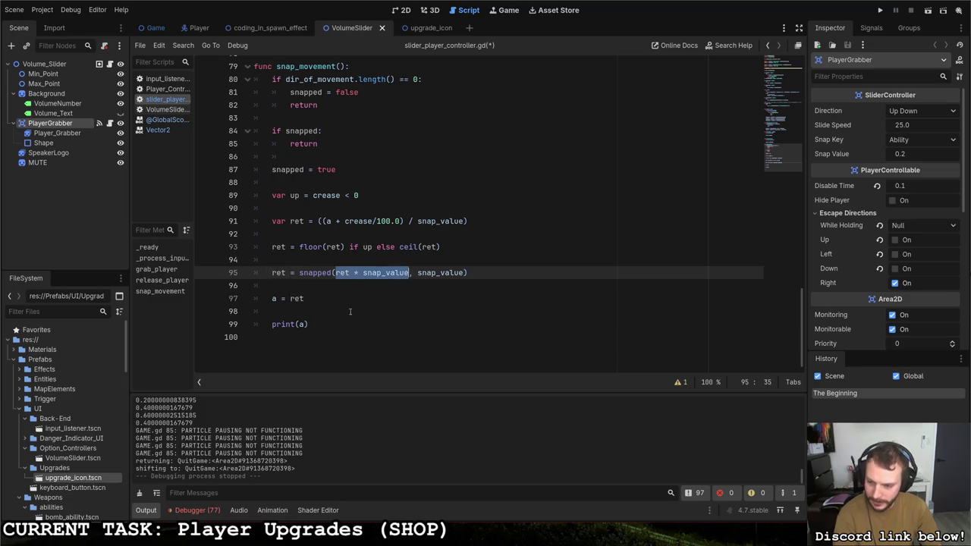
left_click(331, 288)
key("Return")
key("Return")
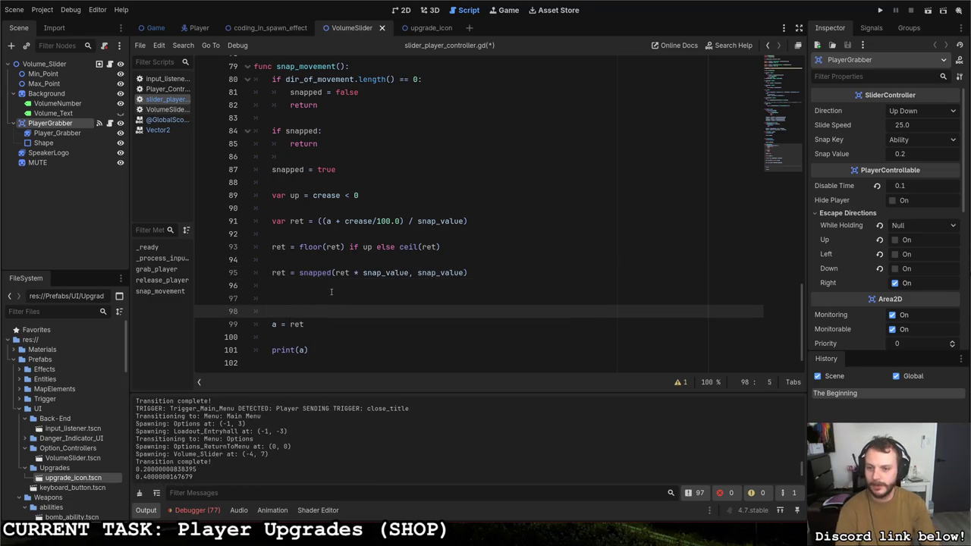
key("Up")
type("print")
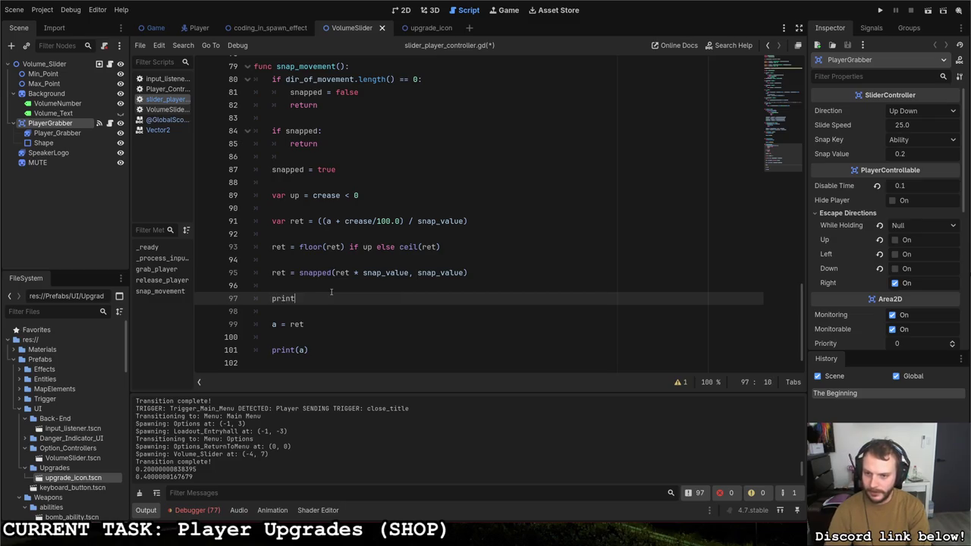
type("(ret)")
key("ctrl+s")
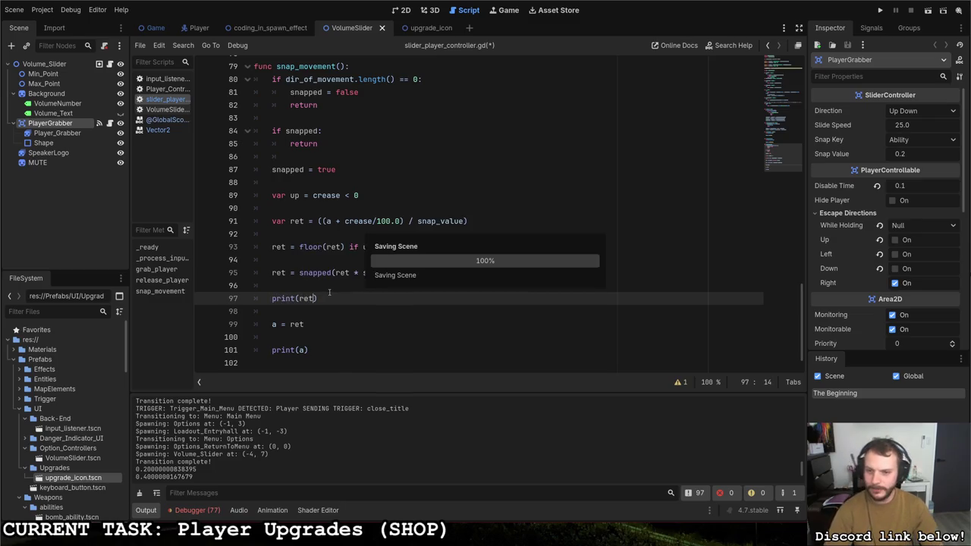
Step: Playtest the Options volume slider, quit, and check the logged ret values 0.2, 0.4, 0.6
left_click(879, 9)
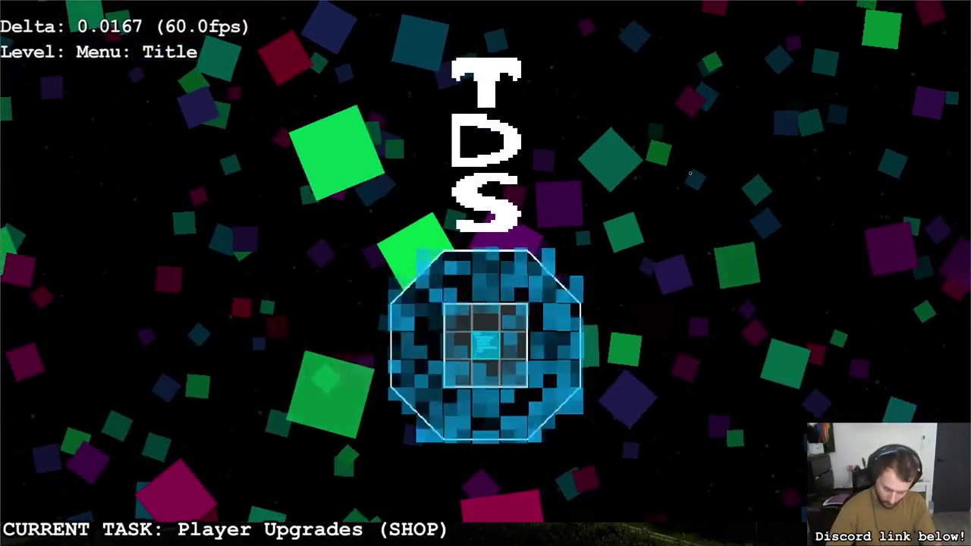
key("Return")
key("s")
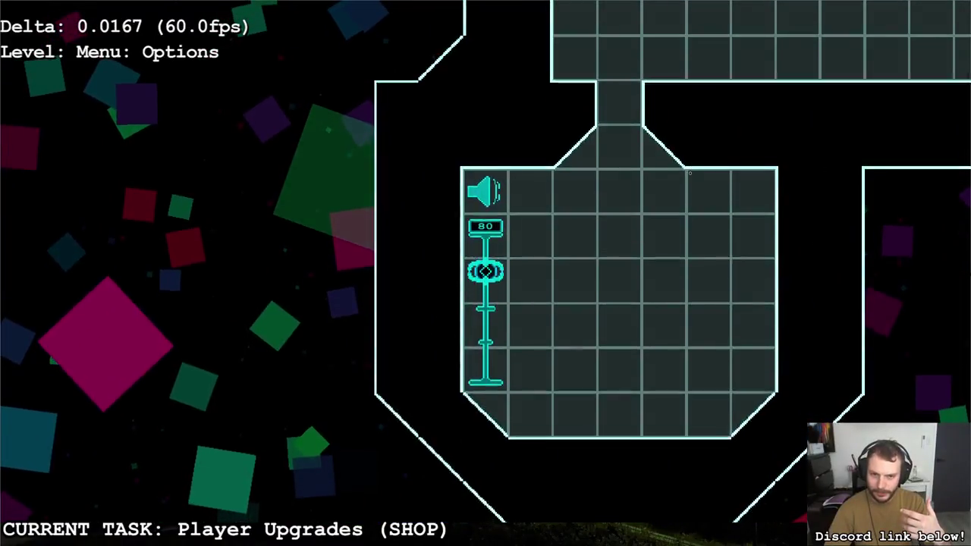
key("s")
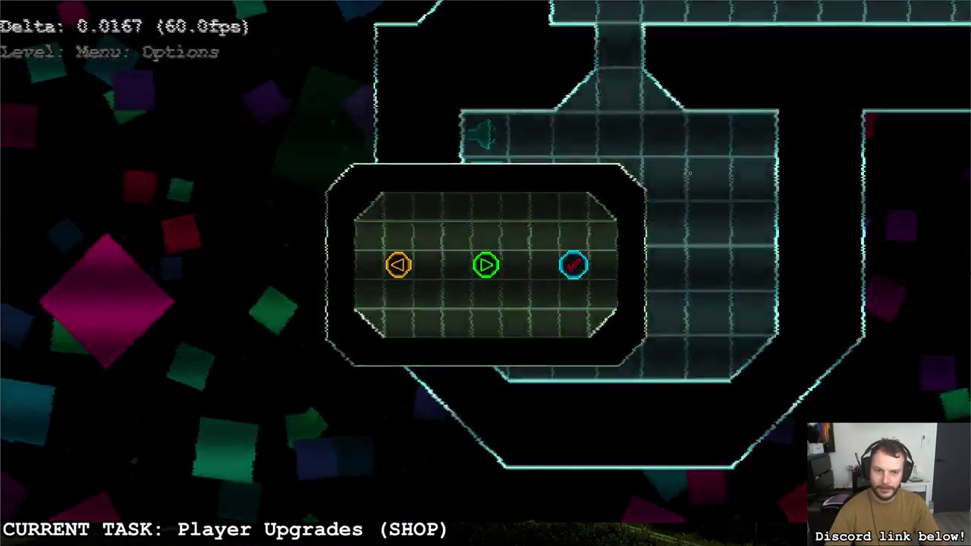
key("Return")
scroll(209, 433, "up", 2)
double_click(144, 432)
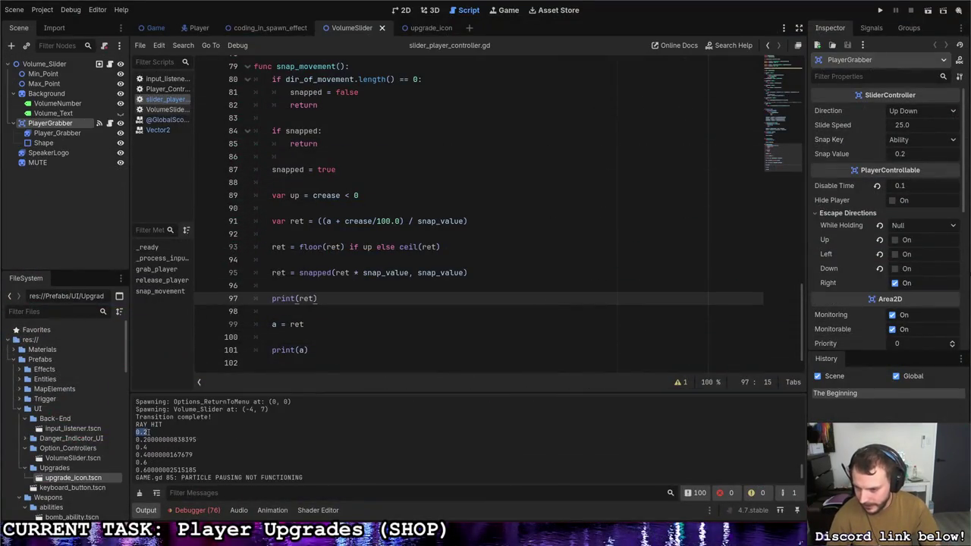
left_click(289, 275)
key("Home")
key("shift+End")
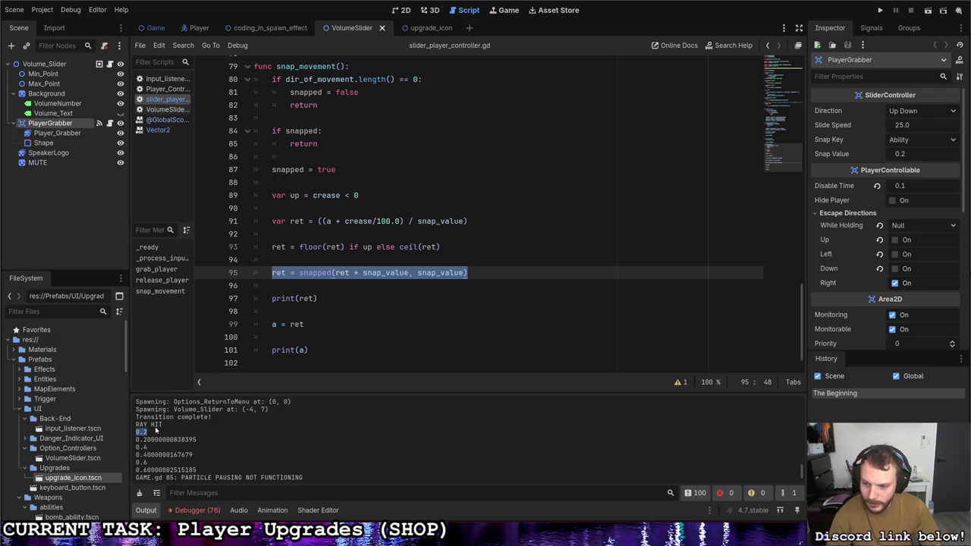
left_click(298, 299)
key("Down")
key("Down")
key("Home")
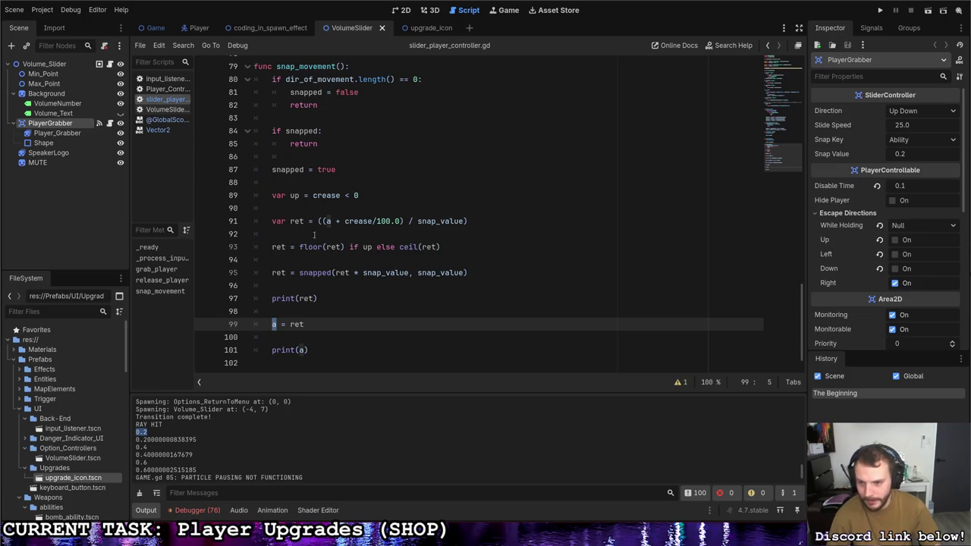
left_click_drag(197, 439, 144, 440)
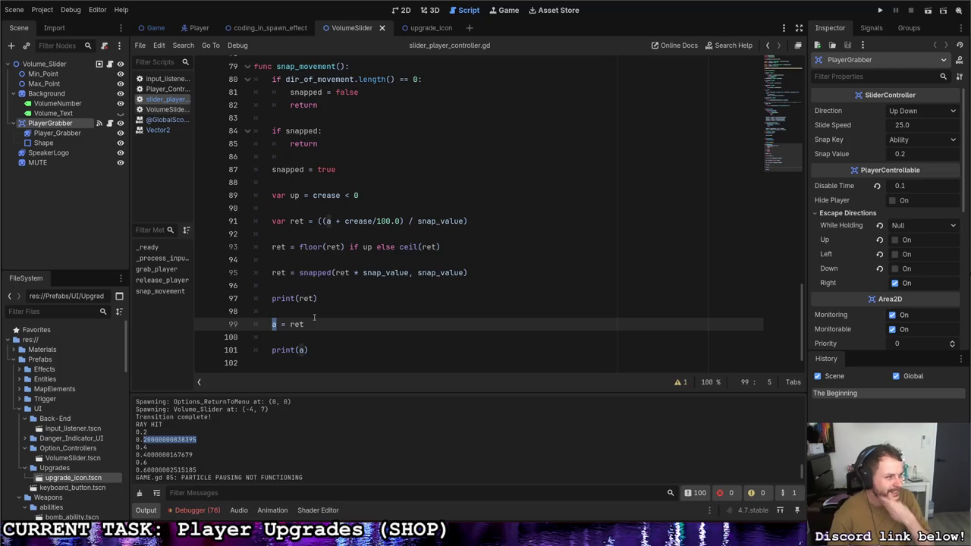
left_click(315, 321)
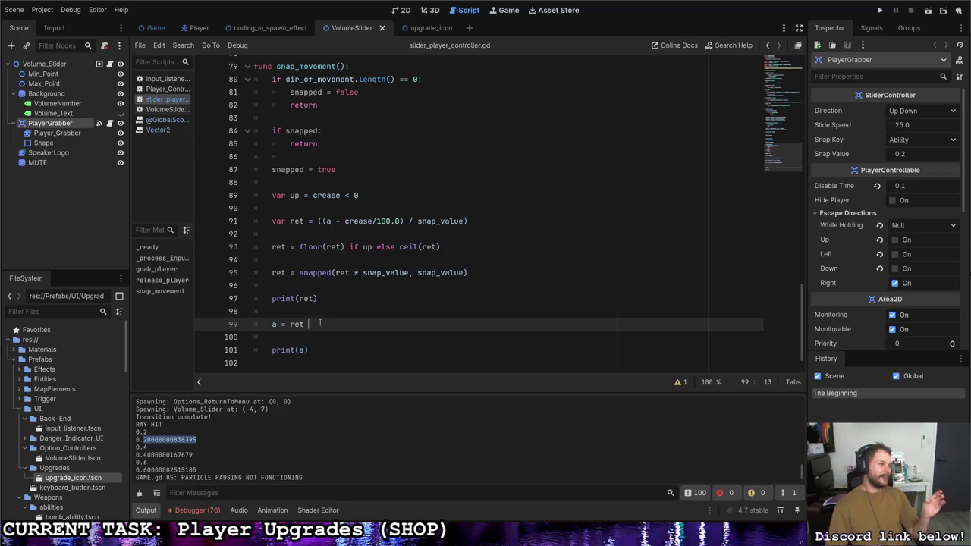
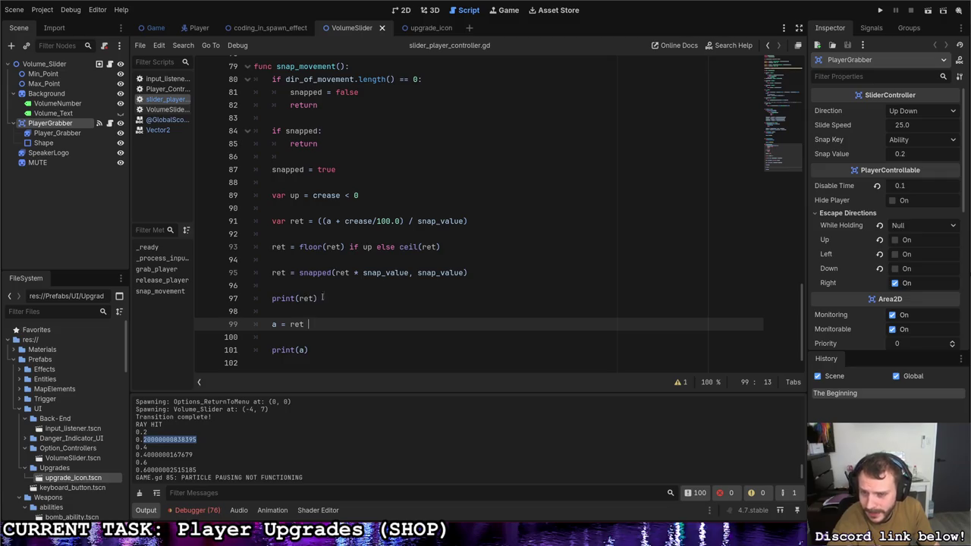
Step: Replace print(a) in snap_movement with 'if a >= 0.4:' and start its indented body
scroll(328, 307, "up", 1)
scroll(326, 318, "down", 1)
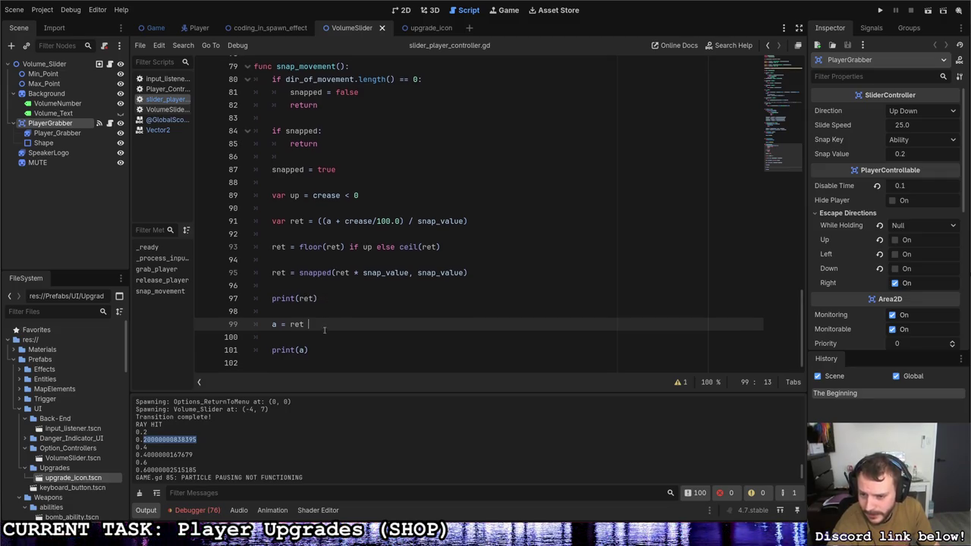
left_click_drag(319, 351, 272, 350)
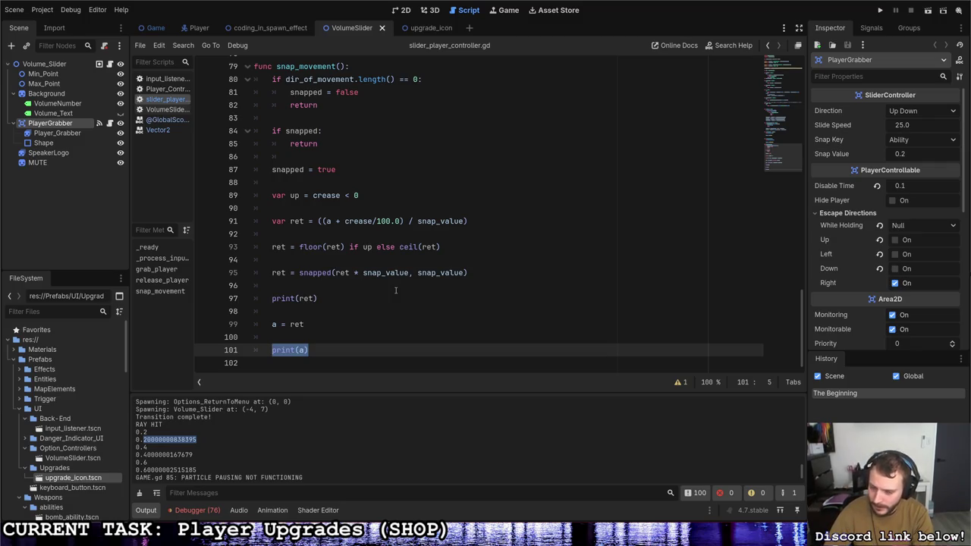
type("if a <")
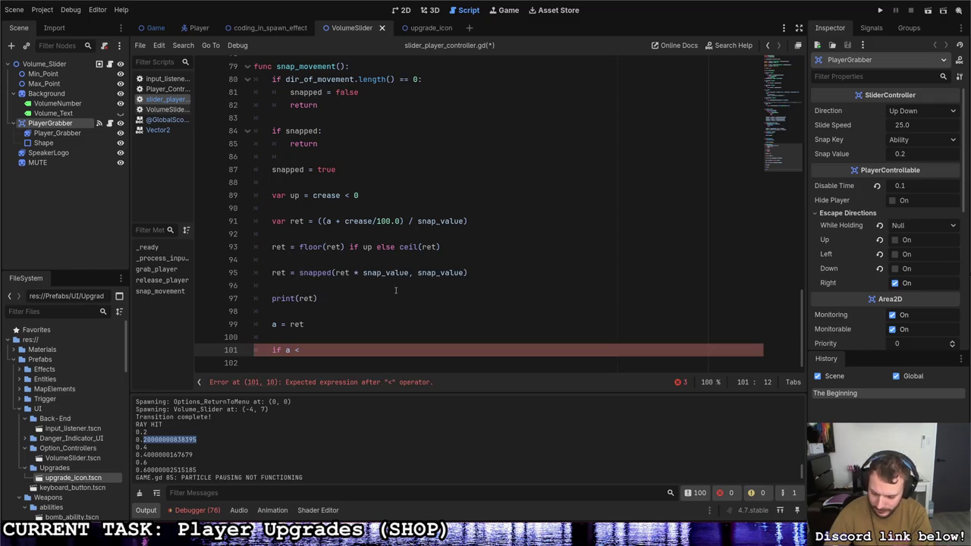
key("BackSpace")
key("BackSpace")
key("BackSpace")
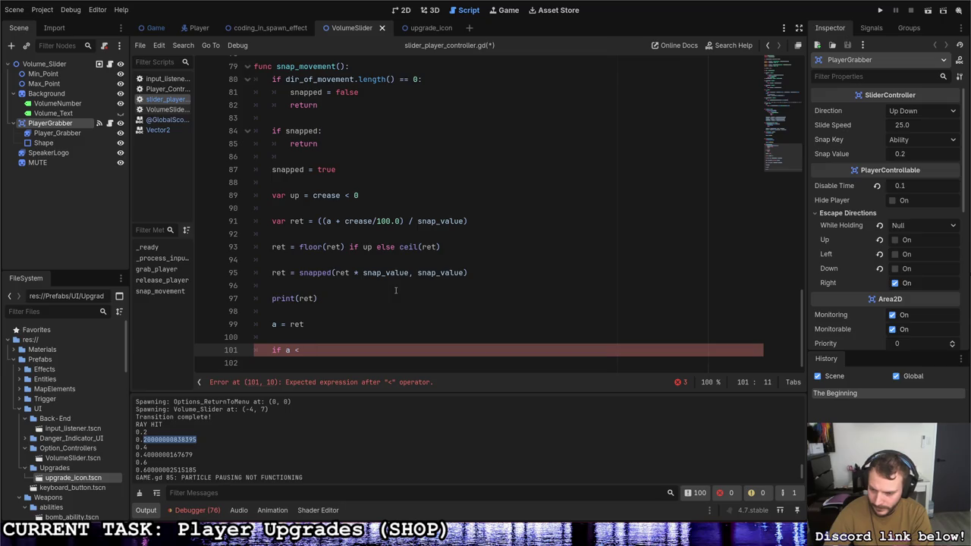
type("= 0.")
type("6")
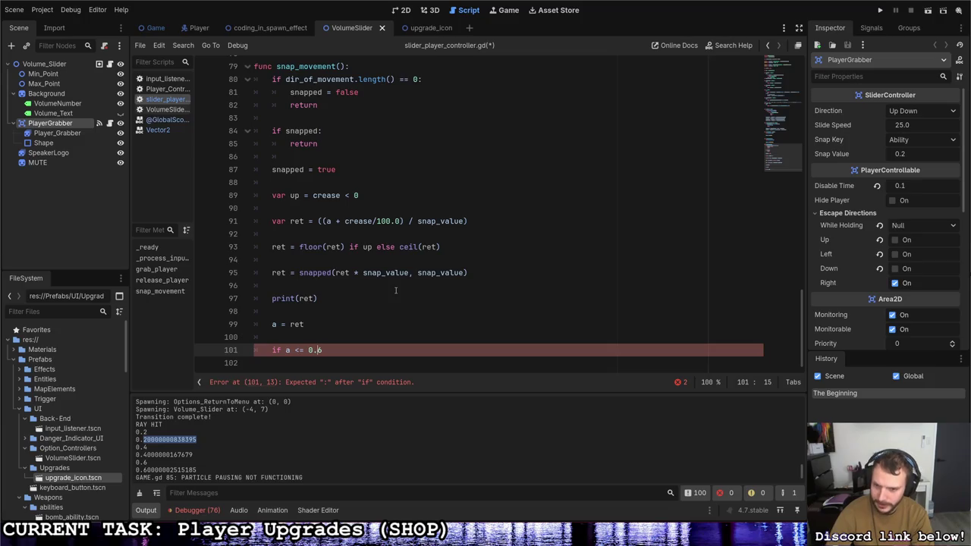
key("BackSpace")
type(">")
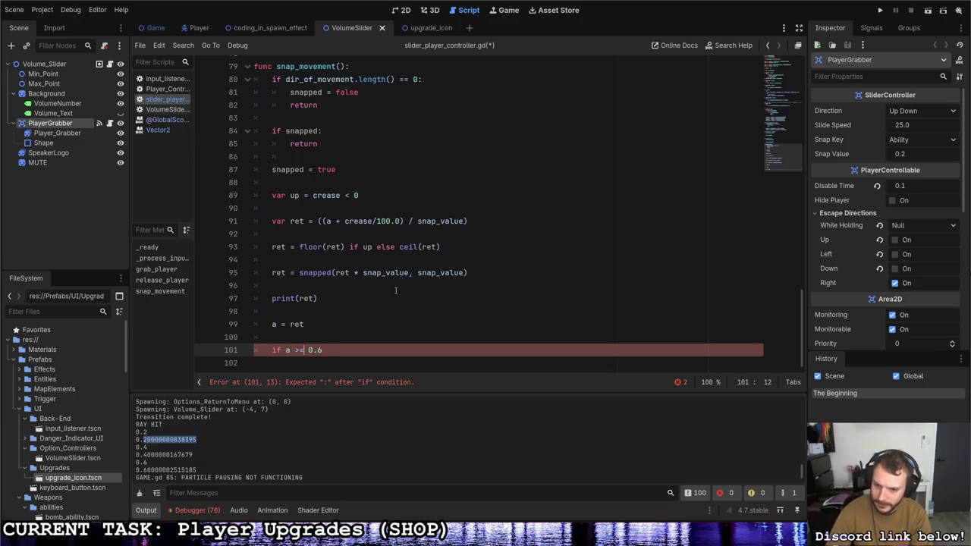
key("Delete")
type("4")
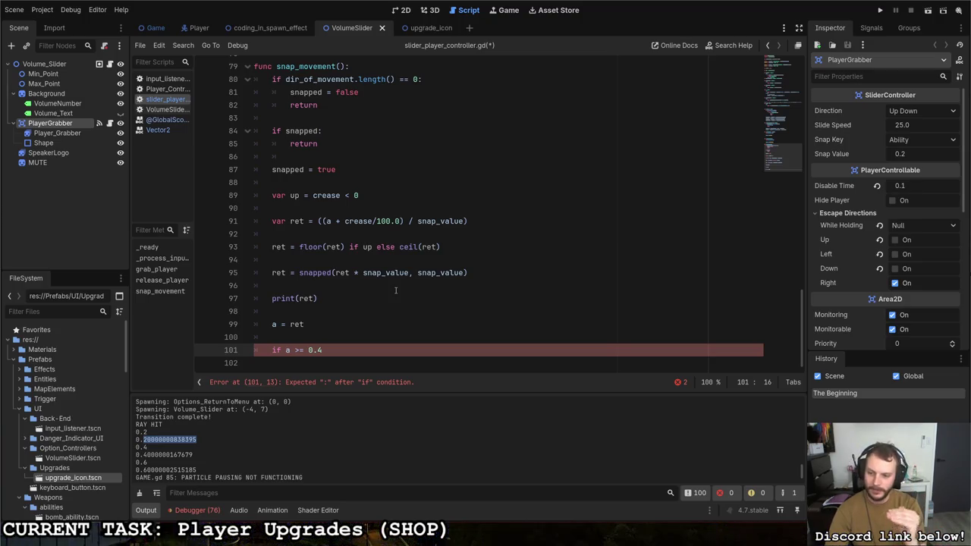
type(":")
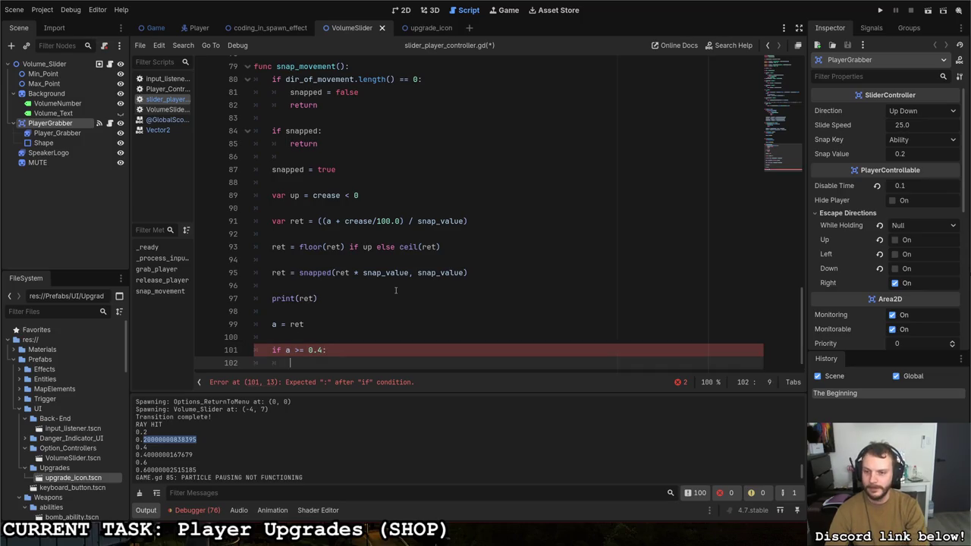
key("Return")
scroll(390, 295, "up", 2)
scroll(385, 302, "down", 2)
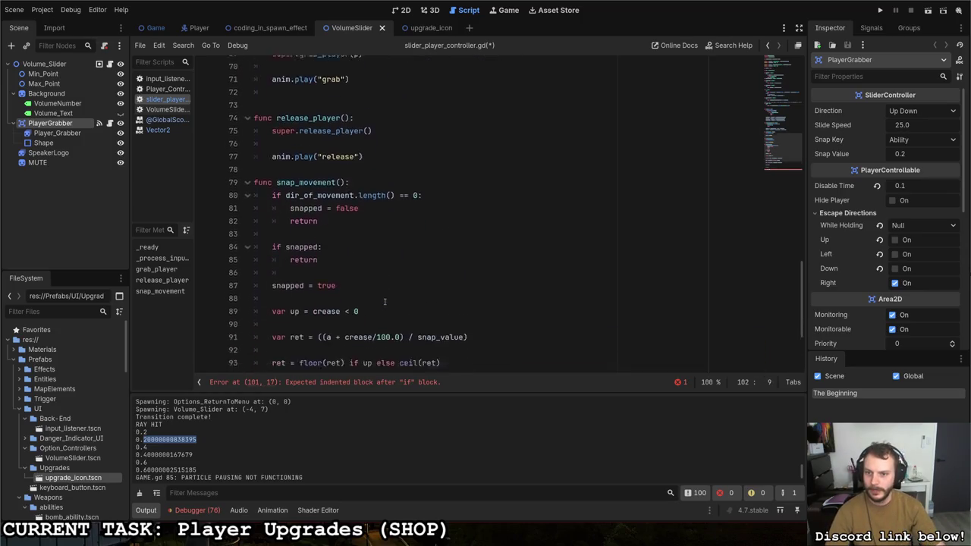
Step: Declare PULZER0 as 0.01 if a >= 0.4 else 0 on a new line above the if
key("Up")
key("Up")
key("Return")
type("var PULZERO = ")
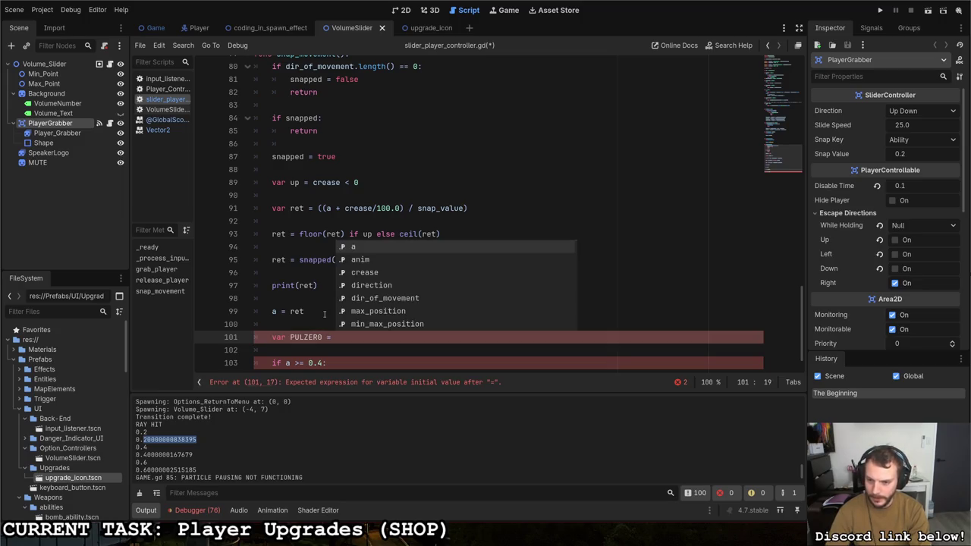
type("0.1")
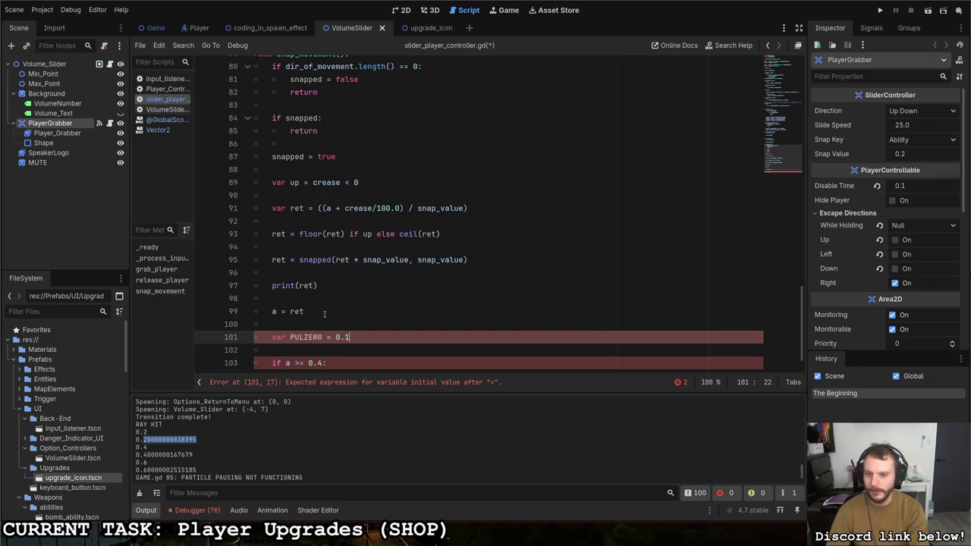
key("BackSpace")
type("01 ")
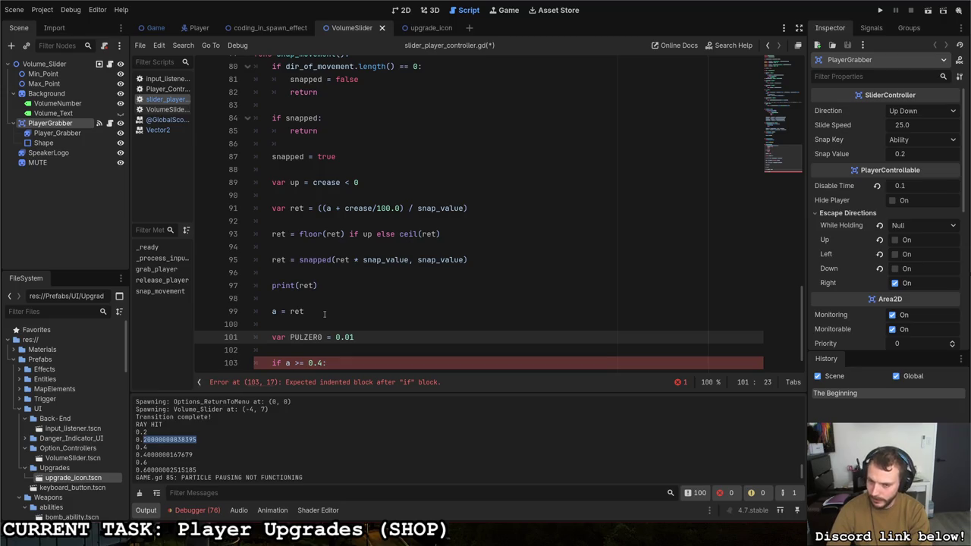
type("if a >=")
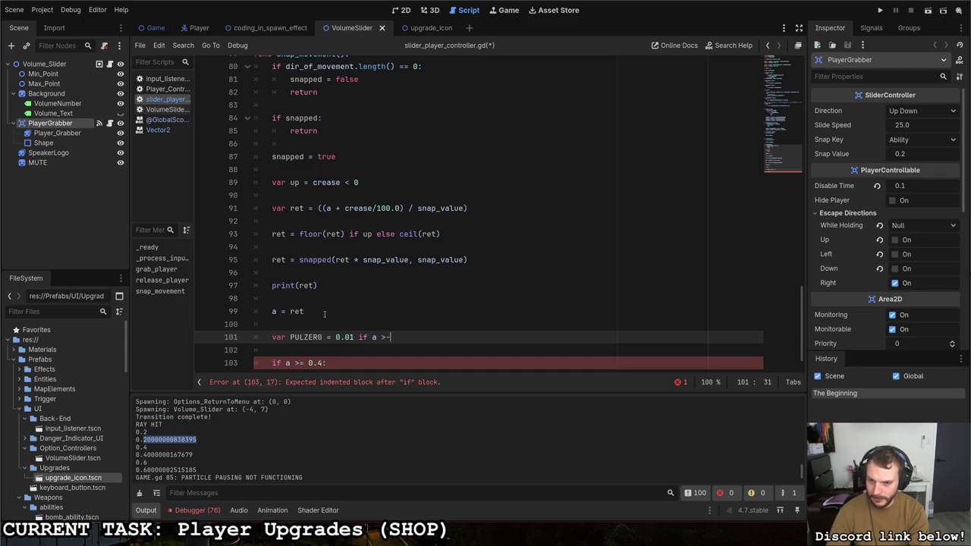
type(" 0.4,")
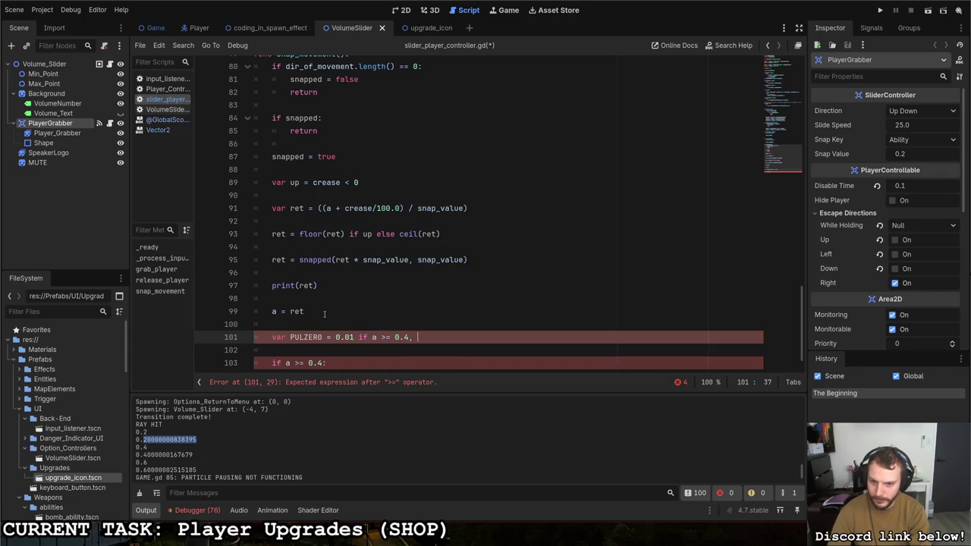
key("BackSpace")
key("BackSpace")
type("4 else 0")
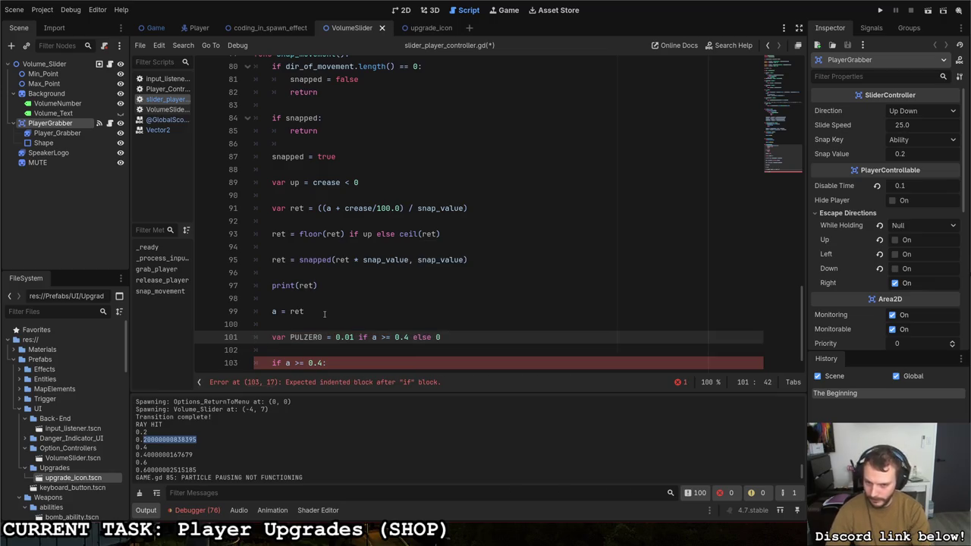
scroll(326, 319, "down", 1)
Step: Remove the if line and move the PULZER0 declaration above a = ret
left_click(335, 335)
key("shift+Home")
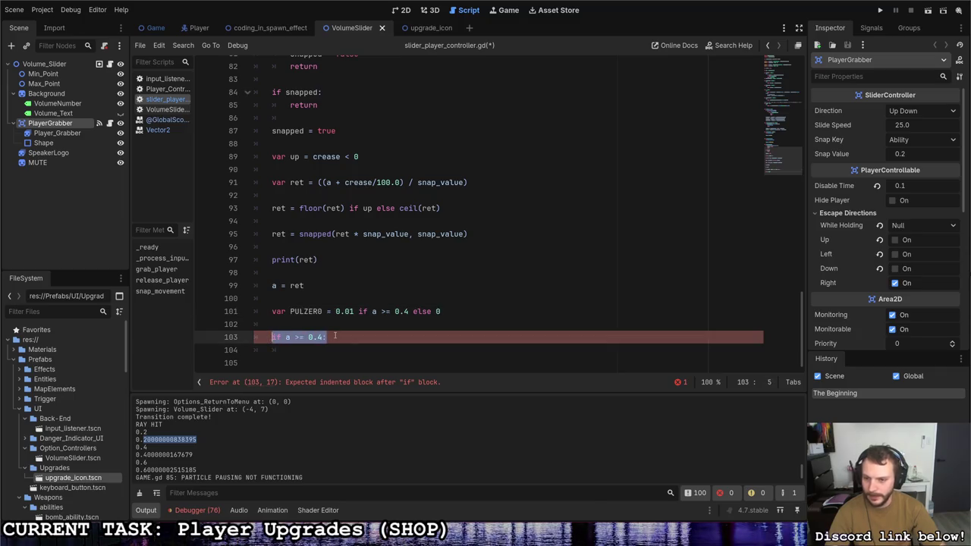
type("a")
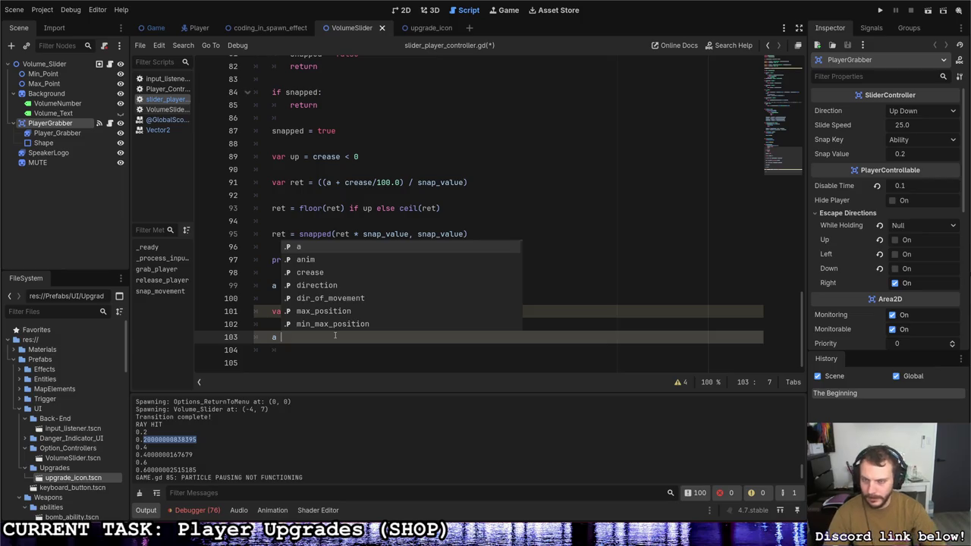
key("Escape")
left_click(305, 285)
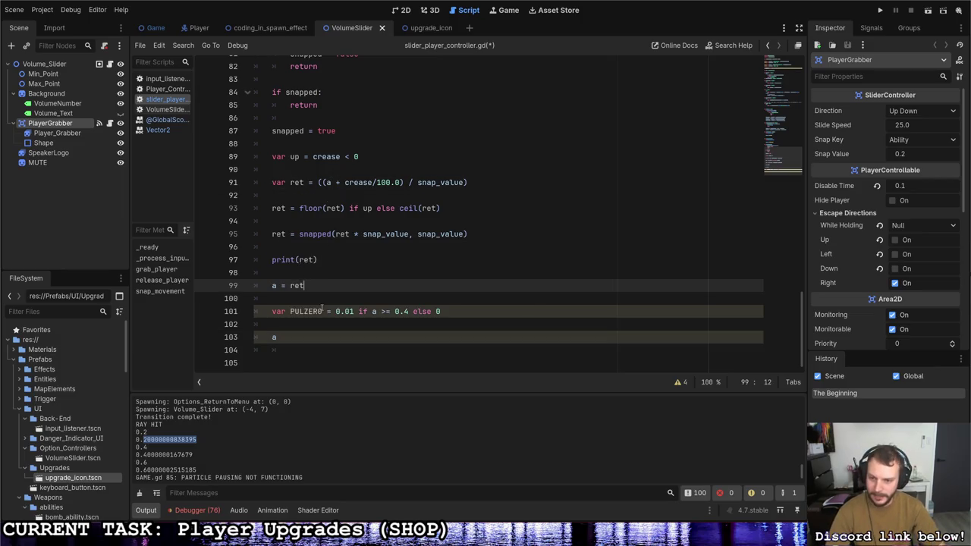
left_click_drag(442, 311, 270, 311)
key("ctrl+c")
key("BackSpace")
left_click(303, 274)
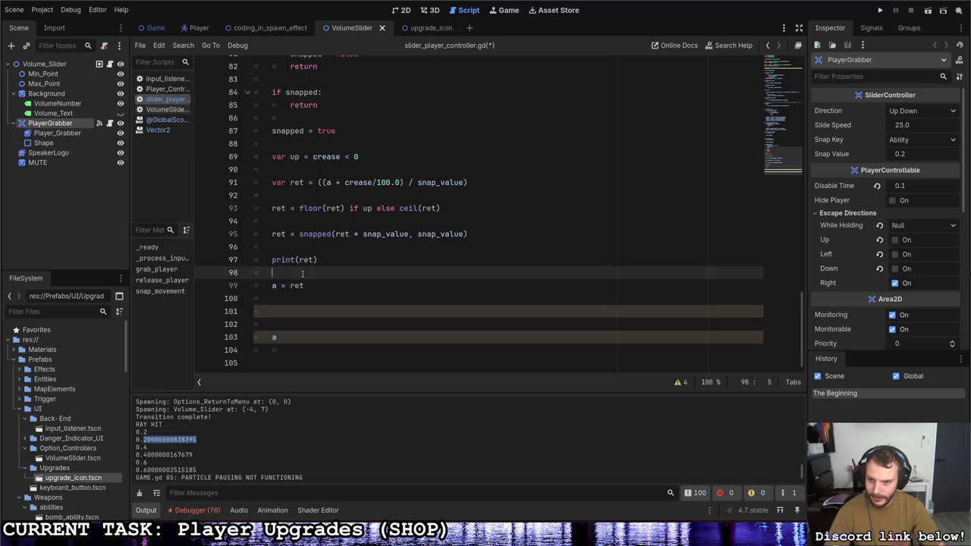
key("ctrl+v")
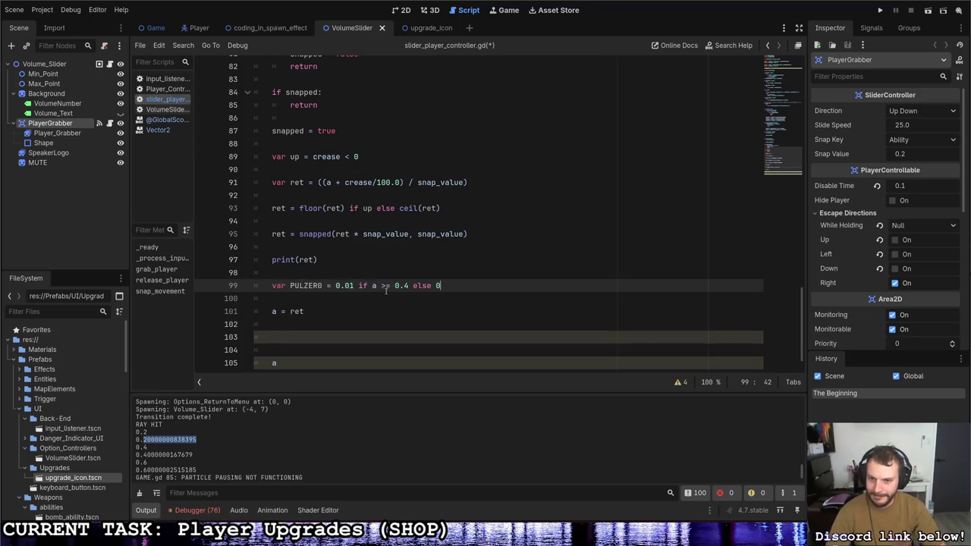
Step: Change the PULZER0 condition to test ret and add 'ret += PULZER0' below it
double_click(374, 285)
type("ret")
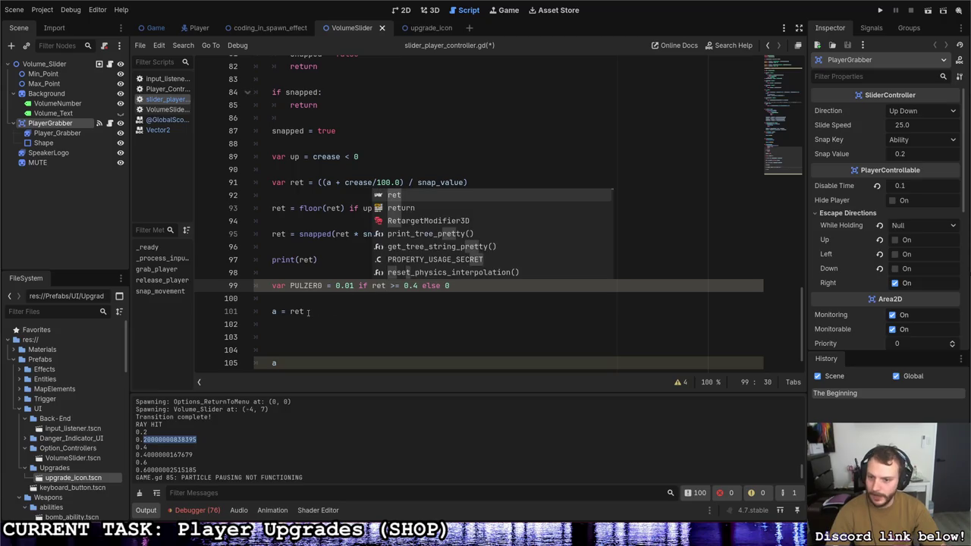
left_click(319, 310)
left_click(320, 298)
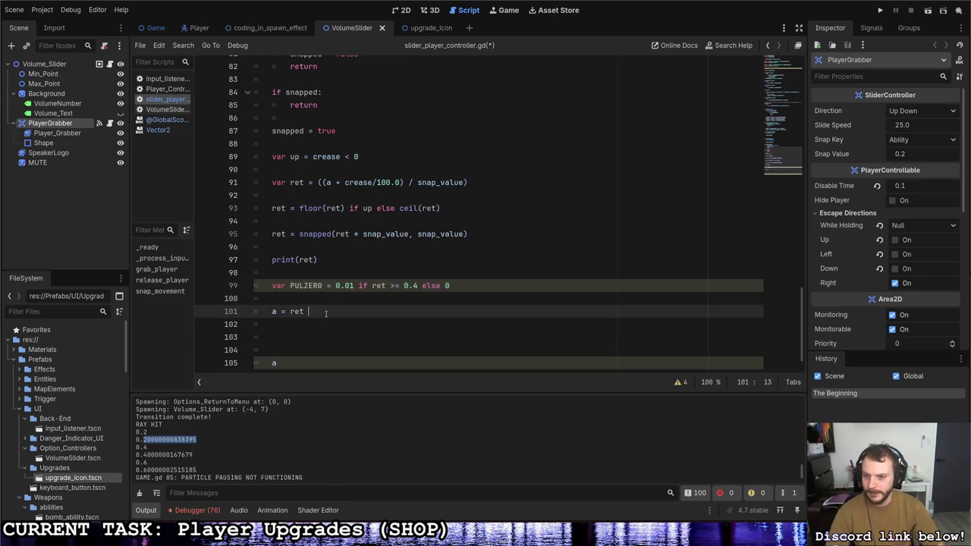
key("Return")
key("Return")
key("Up")
type("ret = ")
type("r")
key("Escape")
key("BackSpace")
key("BackSpace")
key("BackSpace")
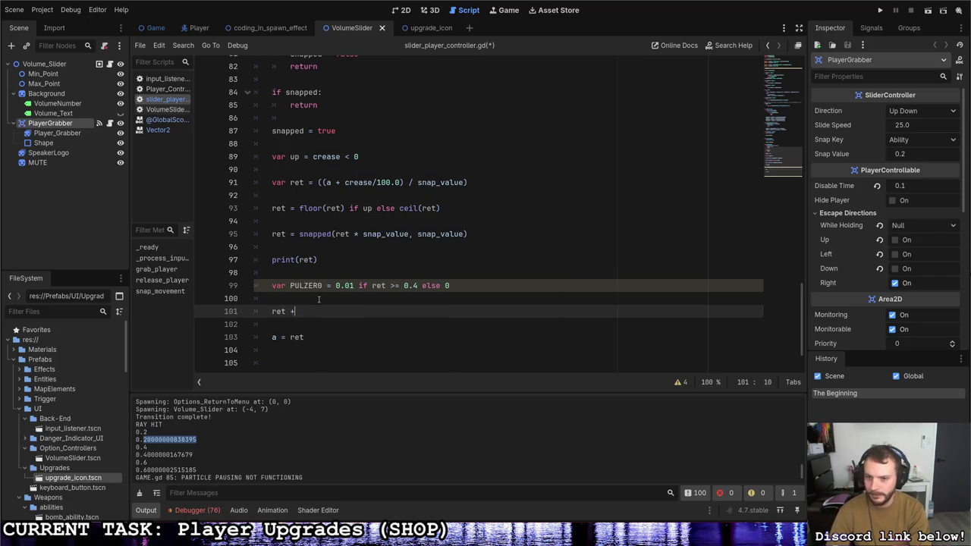
type("+= PUL")
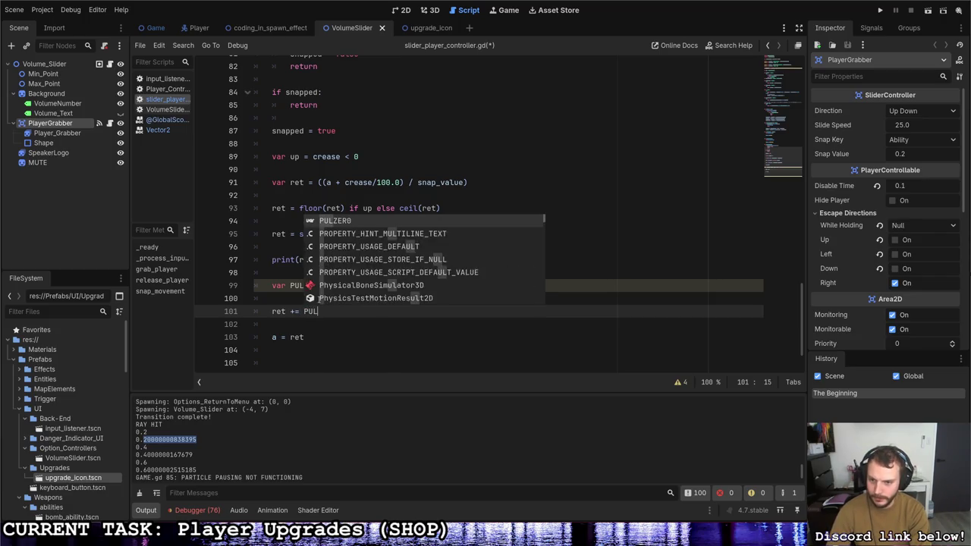
key("Return")
Step: Remove the stray blank line after a = ret and save the script
key("Down")
key("Down")
key("End")
key("Return")
key("Return")
key("Return")
key("shift+Up")
key("shift+Up")
key("shift+Up")
key("BackSpace")
key("ctrl+s")
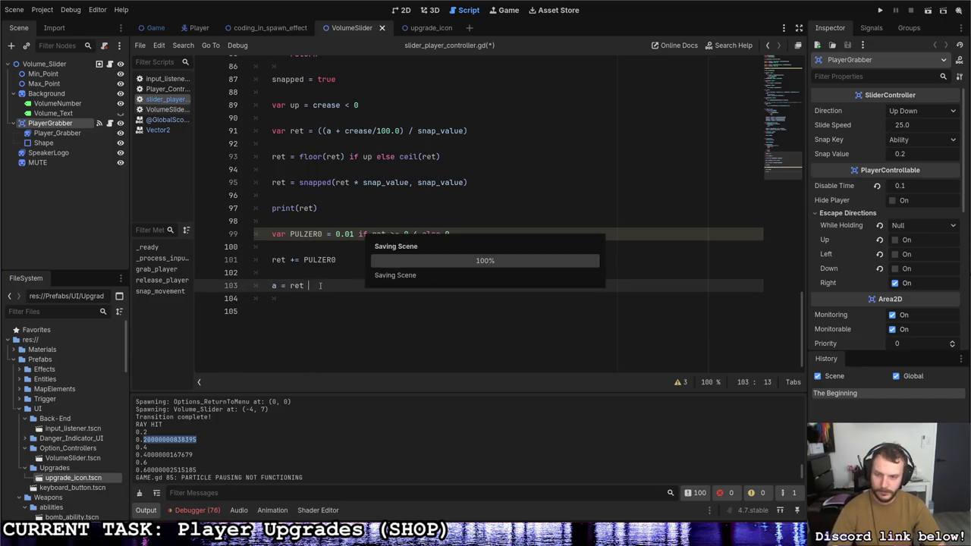
left_click(323, 248)
left_click(320, 223)
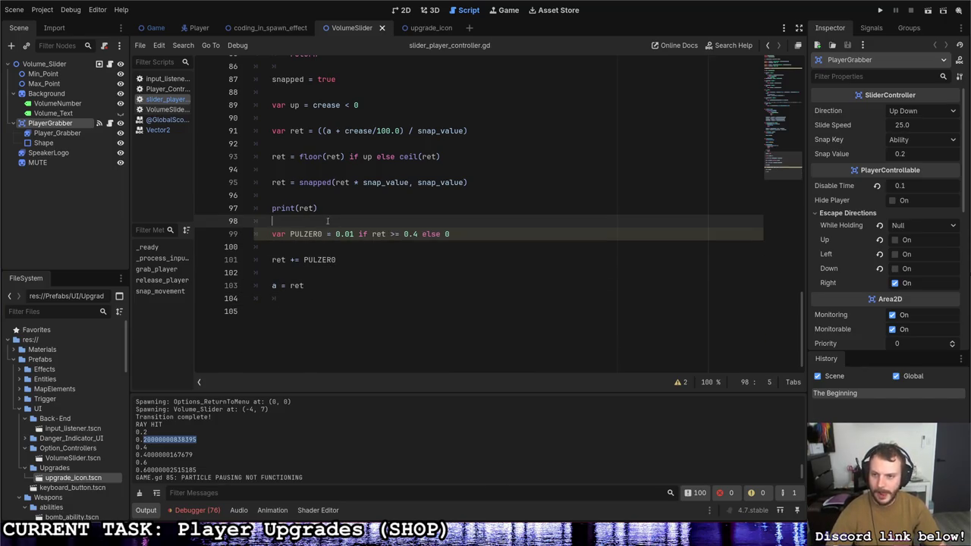
Step: Add the comment '#Time to pull zero :D' above PULZER0 and run the project
key("Return")
type("#Time t")
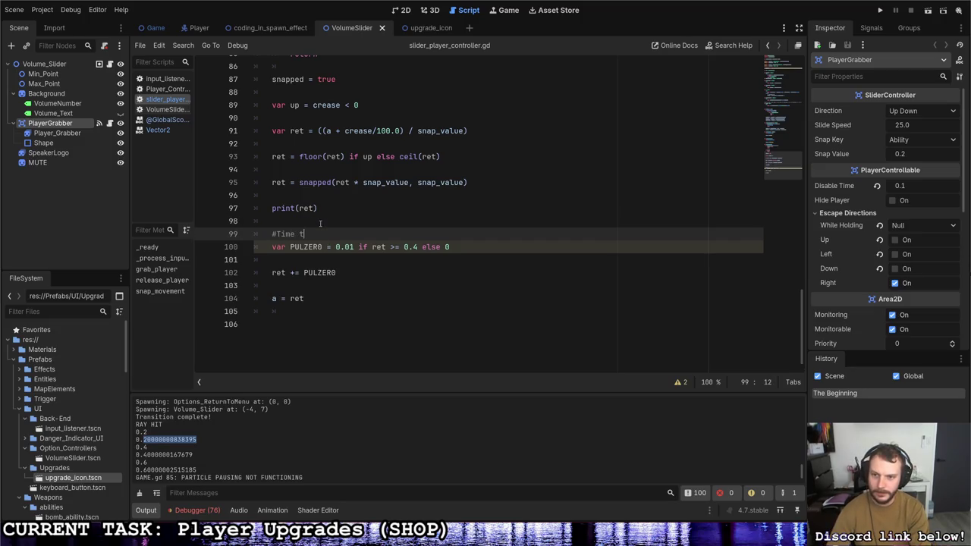
type("o pull zero ")
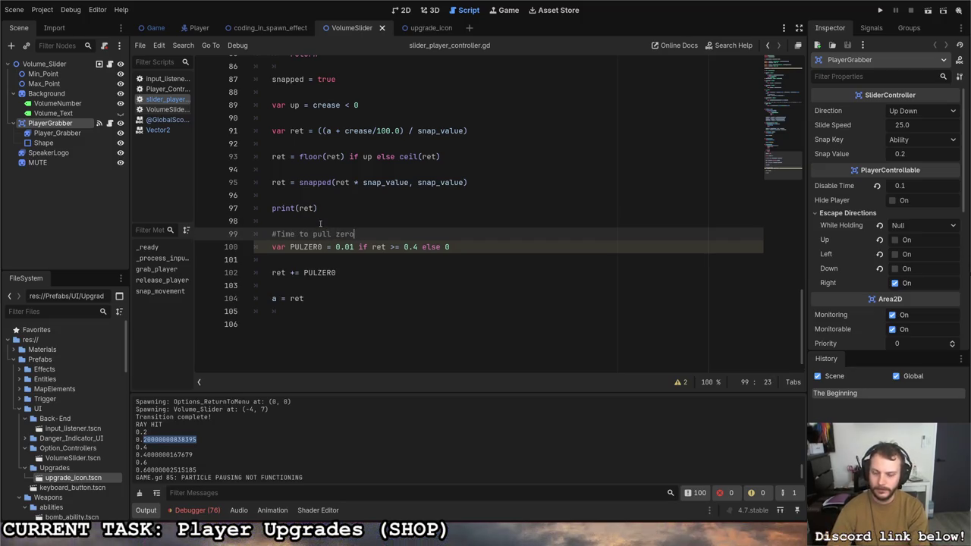
type(":D")
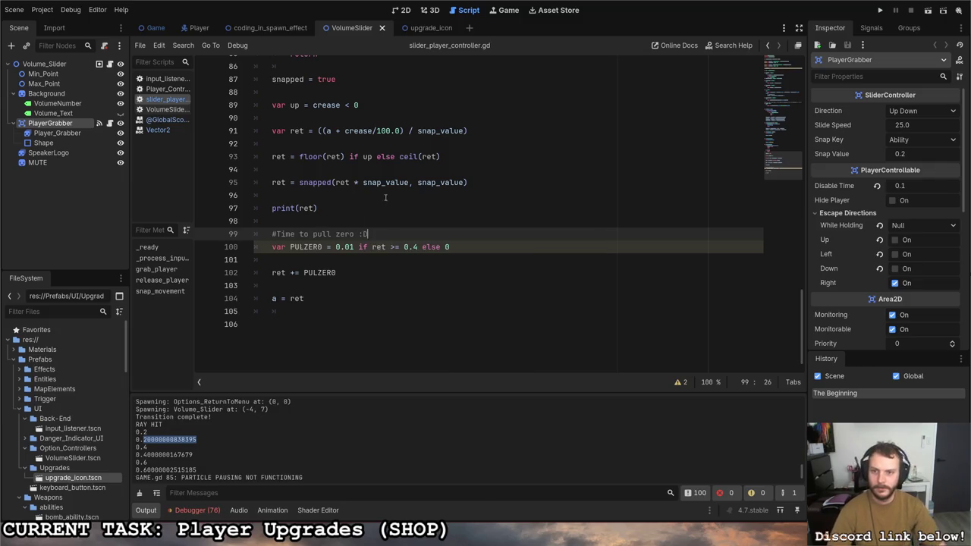
key("Up")
key("Up")
key("Up")
left_click(880, 11)
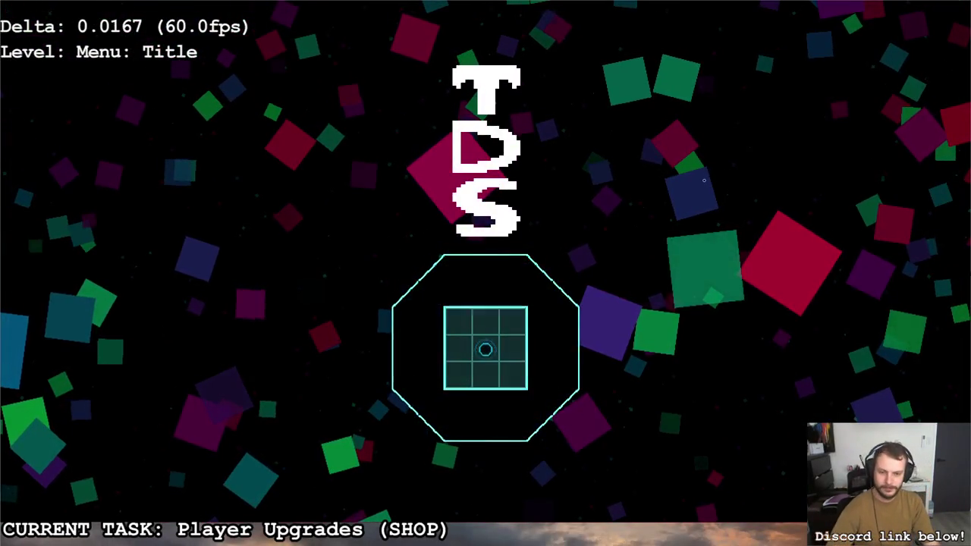
Step: Walk to the Options volume slider, lower it from 59 to 39, then stop the game
key("s")
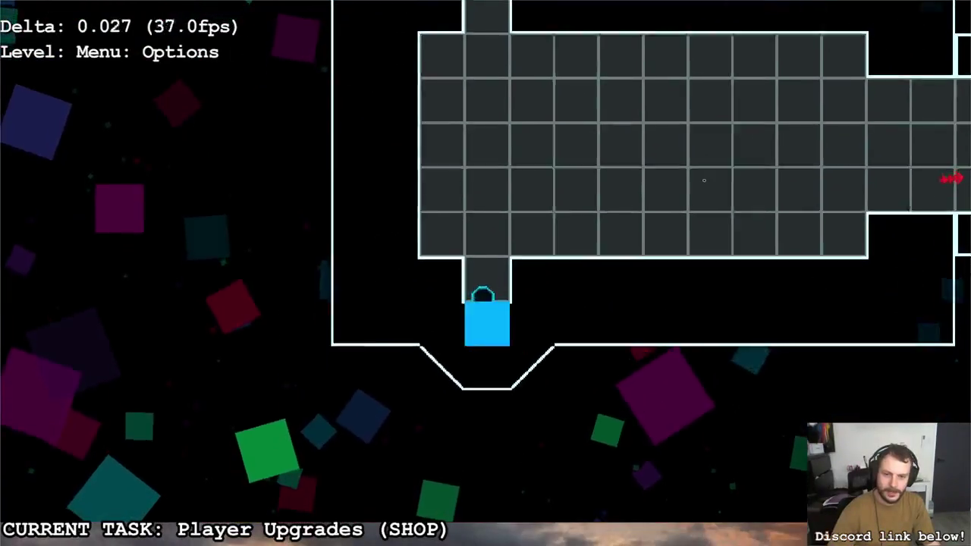
key("a")
key("s")
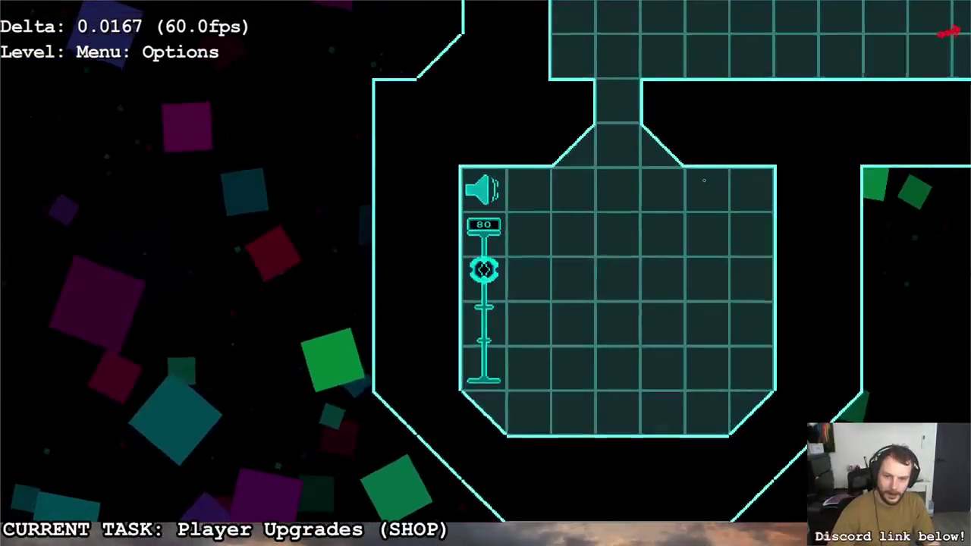
key("s")
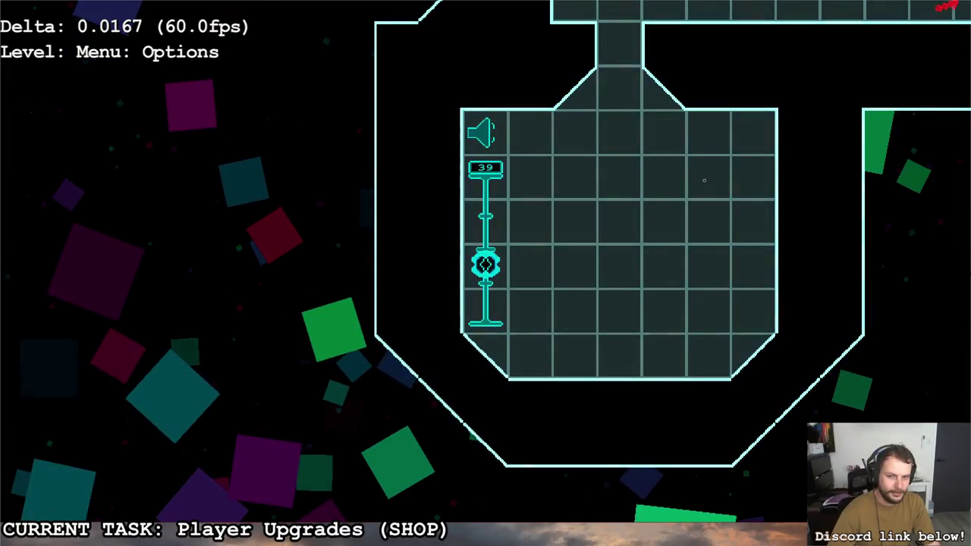
key("e")
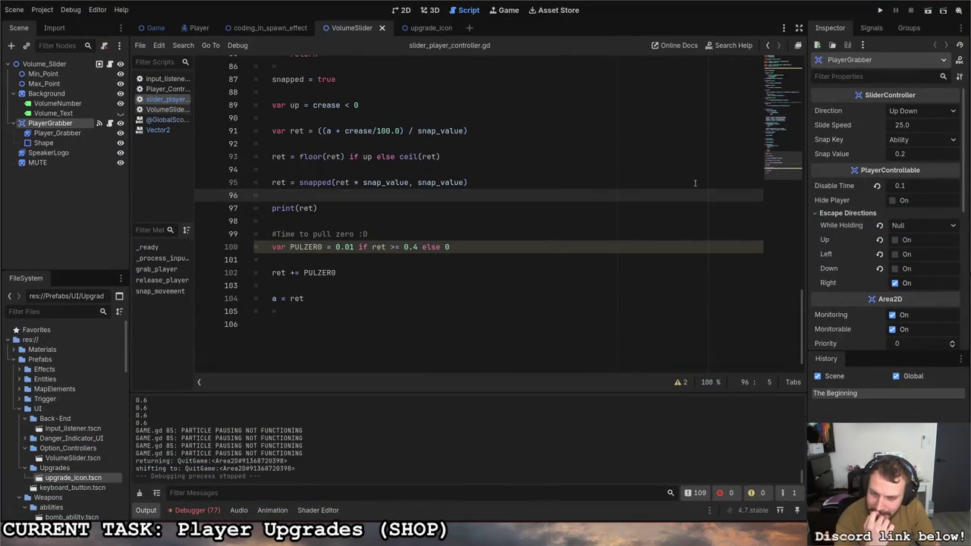
Step: Change the PULZER0 fallback from 0 to 0.0 and rerun the game with F5
scroll(553, 252, "up", 2)
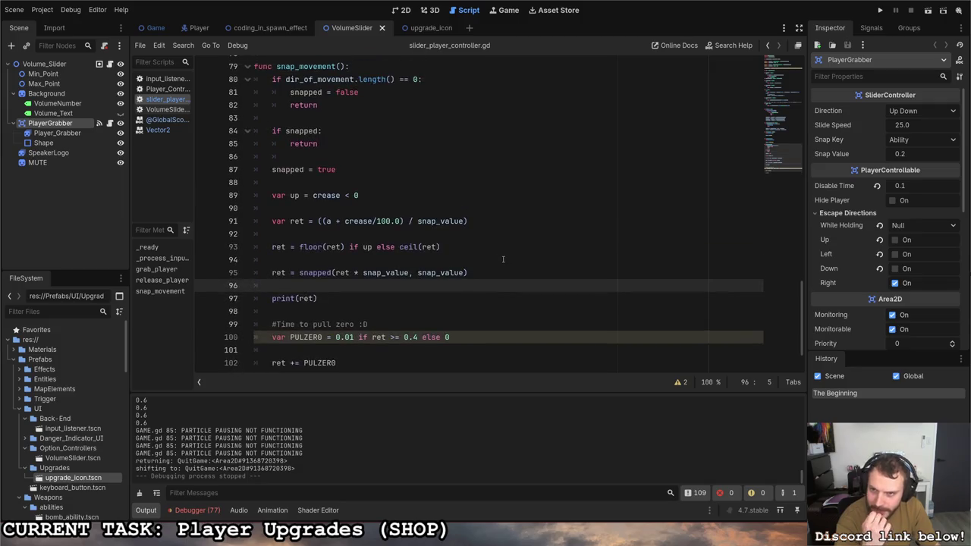
scroll(492, 254, "up", 1)
scroll(477, 256, "down", 1)
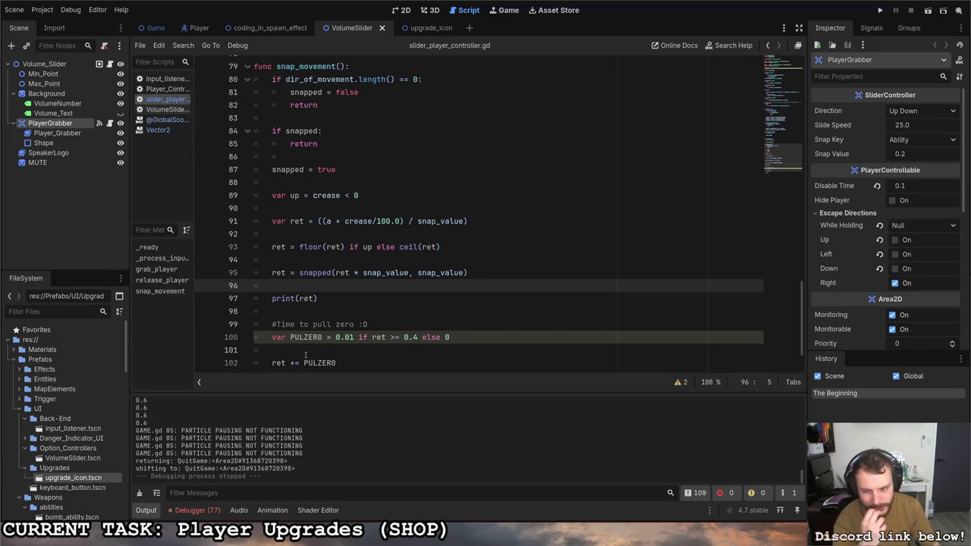
scroll(277, 461, "up", 3)
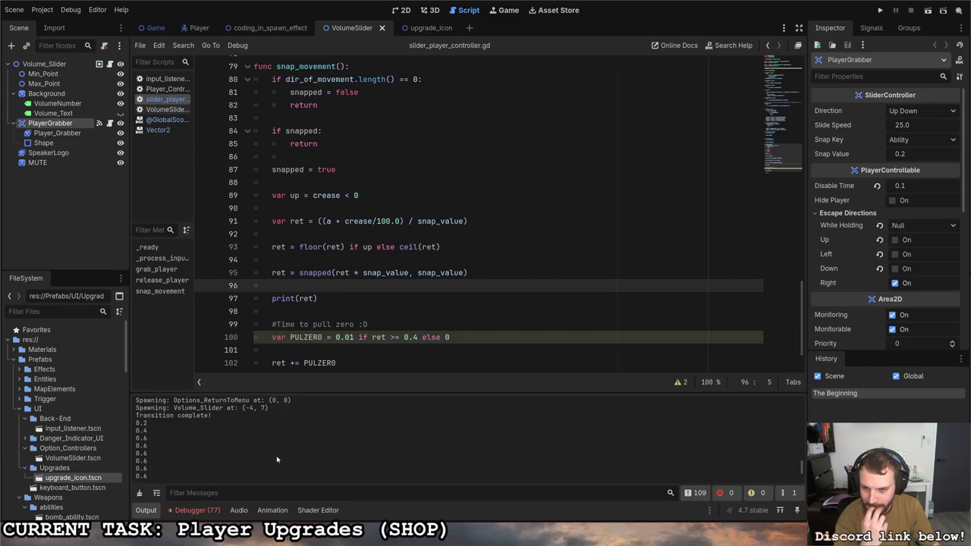
scroll(350, 317, "down", 2)
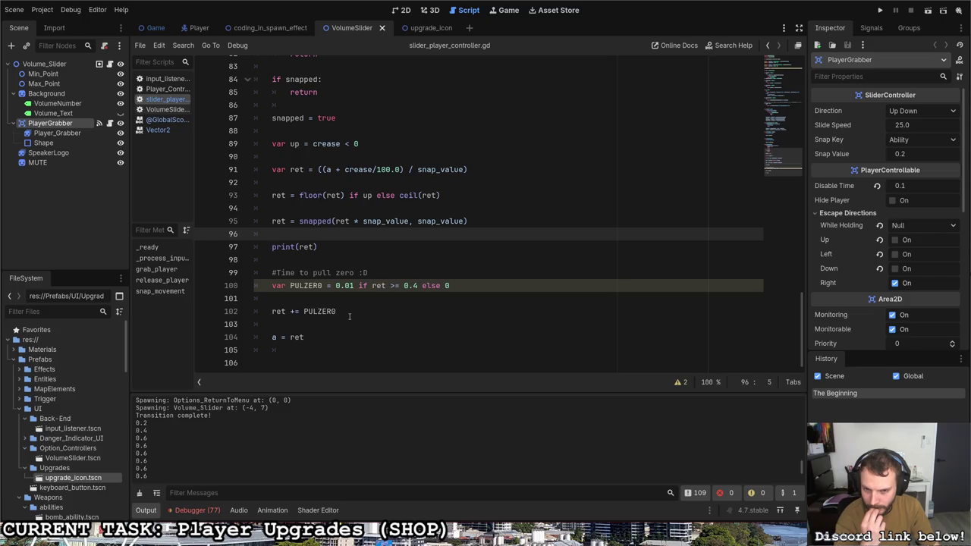
left_click(469, 285)
type(".0")
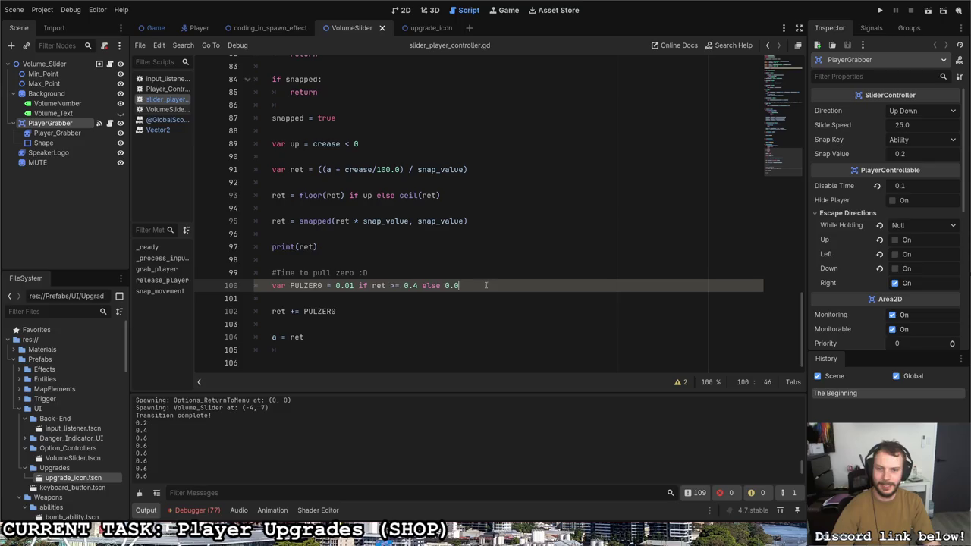
key("F5")
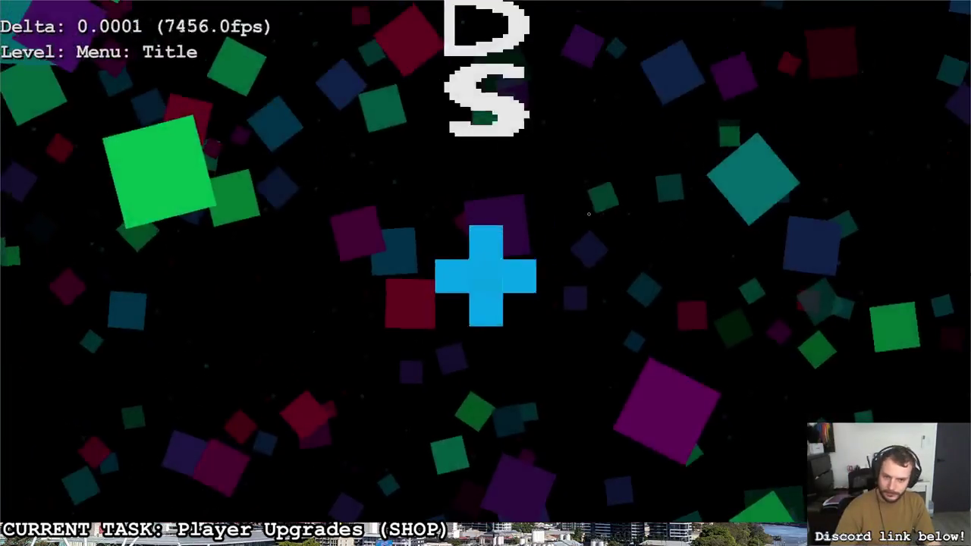
Step: Walk to the volume slider and move it through 39, 59, 82, 39, 100 and 0
key("Down")
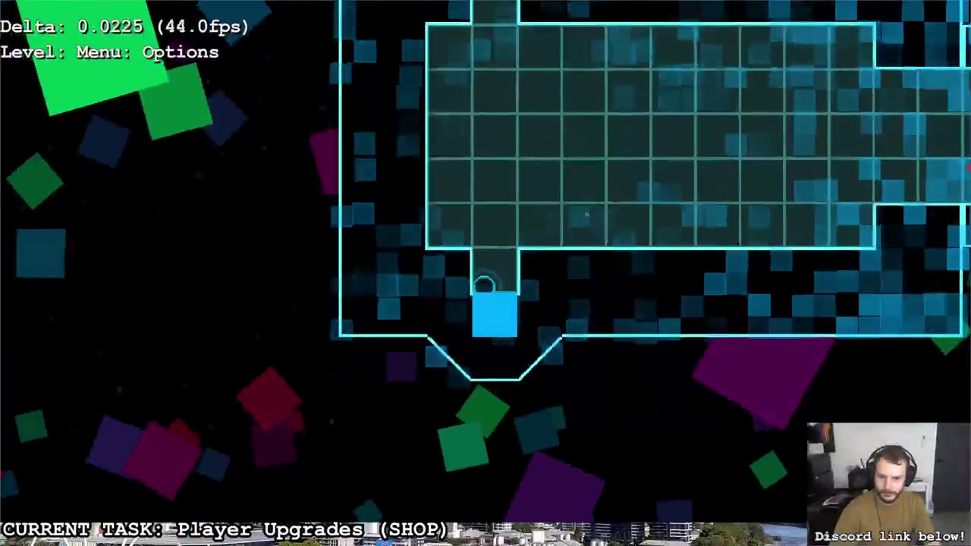
key("Left")
key("Down")
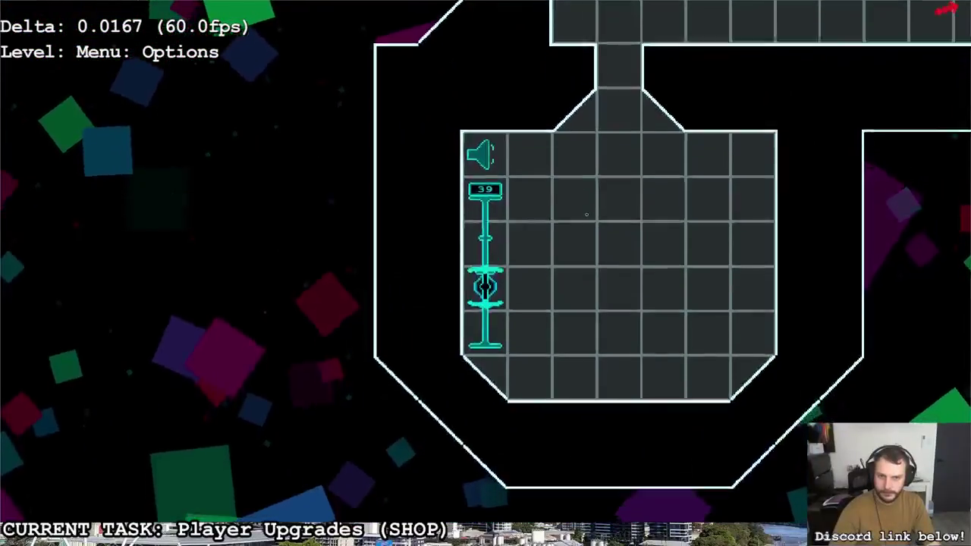
key("Up")
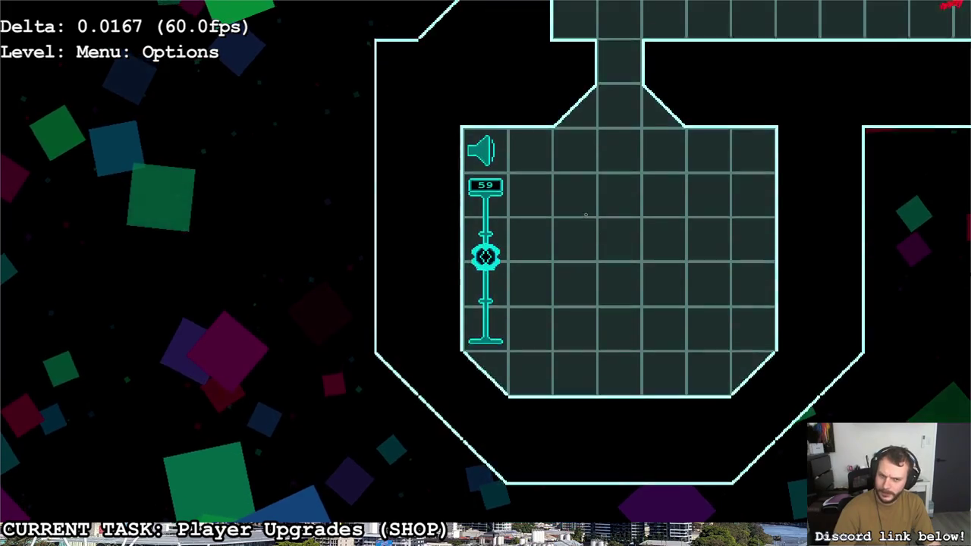
key("Up")
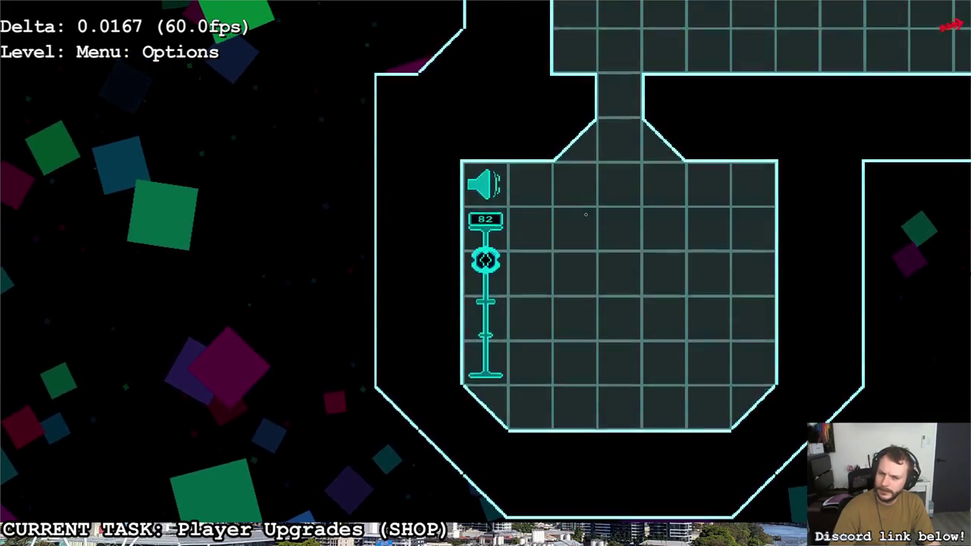
key("Down")
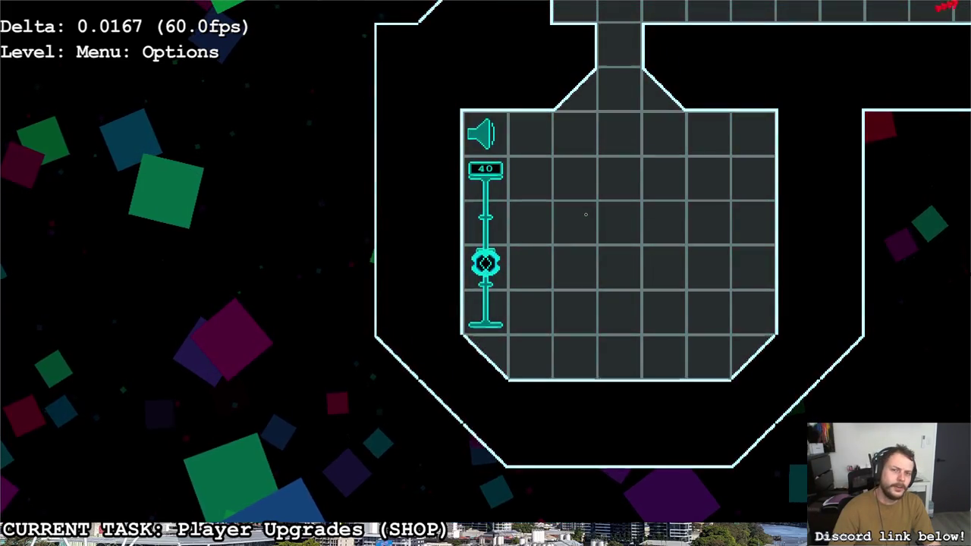
key("Up")
key("Down")
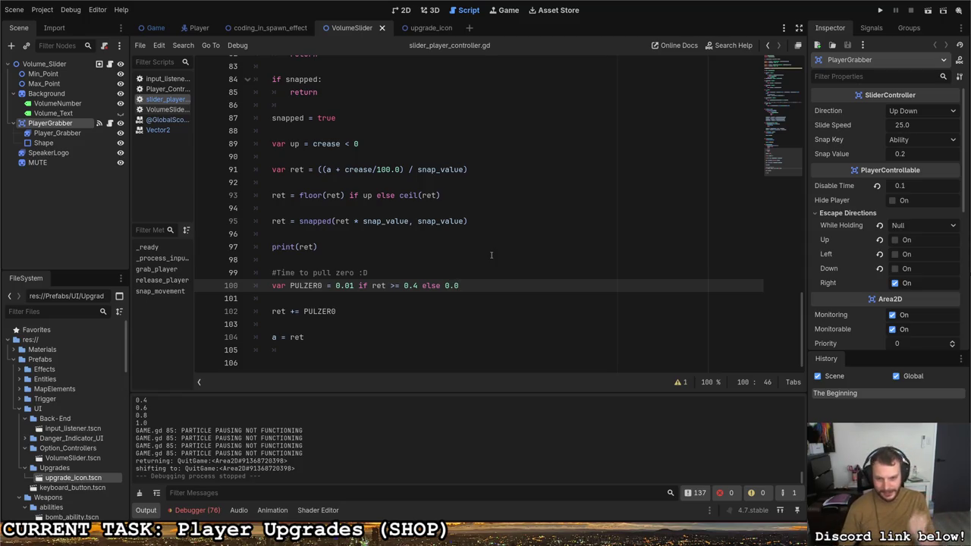
Step: Comment out the PULZER0 declaration and the ret += PULZER0 line, removing the empty line between
key("ctrl+k")
left_click(296, 311)
key("ctrl+k")
left_click(295, 302)
key("BackSpace")
Step: Delete the print(ret) debug line and extra blank line, save, and run with F6
left_click(295, 312)
left_click(290, 247)
key("ctrl+shift+k")
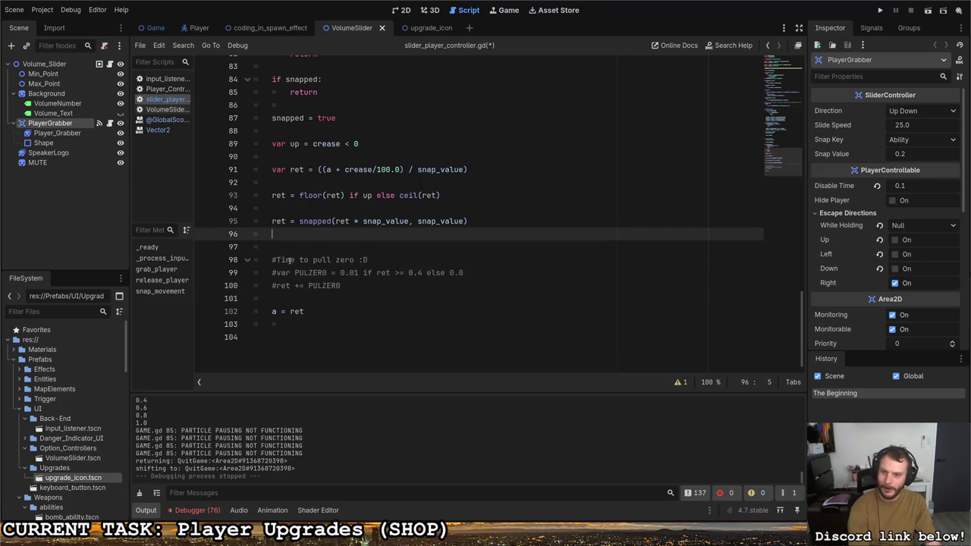
key("ctrl+shift+k")
key("ctrl+s")
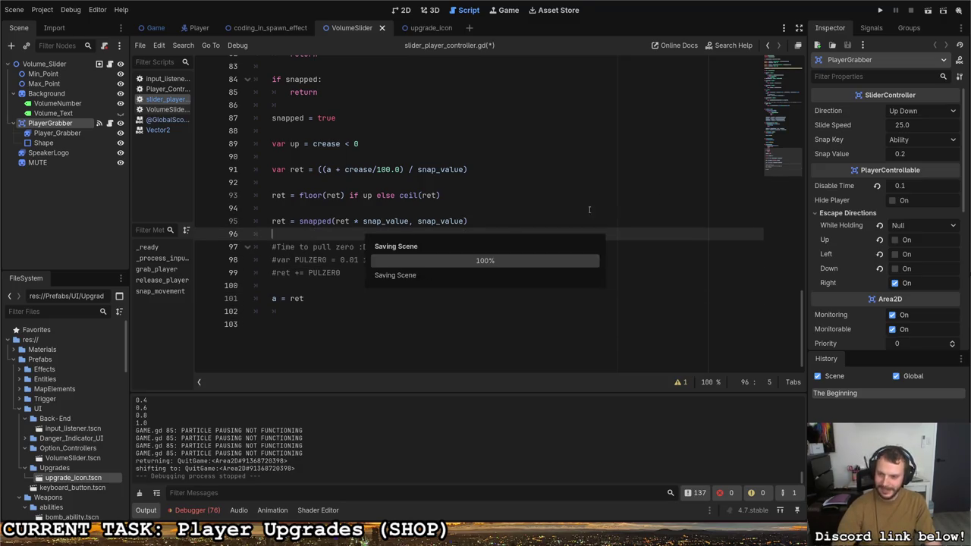
key("F6")
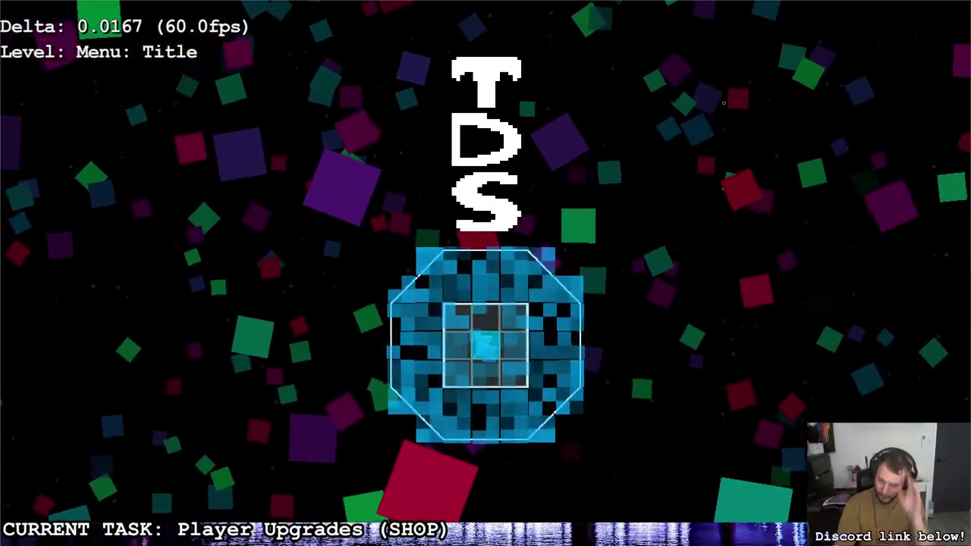
Step: Enter the Options menu and move the volume slider between 59, 19, 39 and 20
left_click(485, 345)
left_click(485, 329)
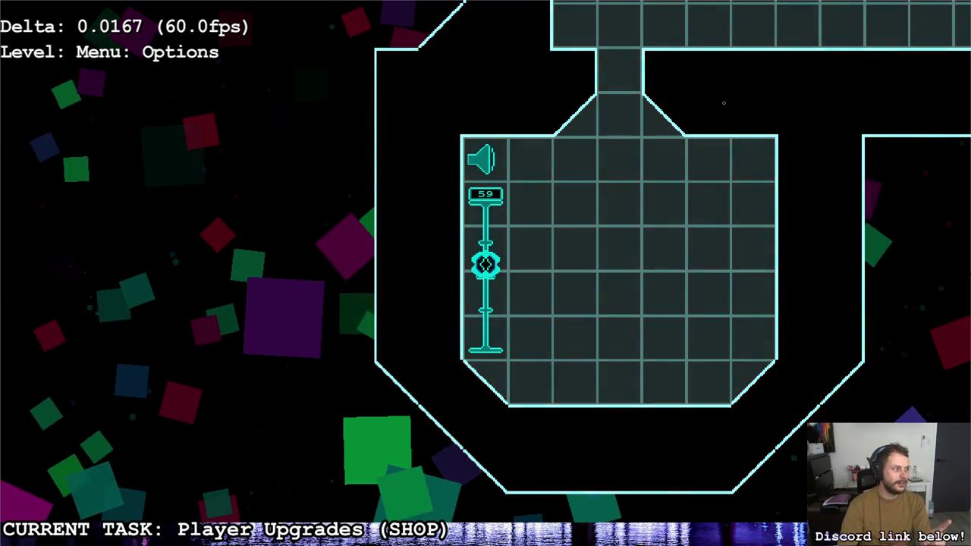
key("Down")
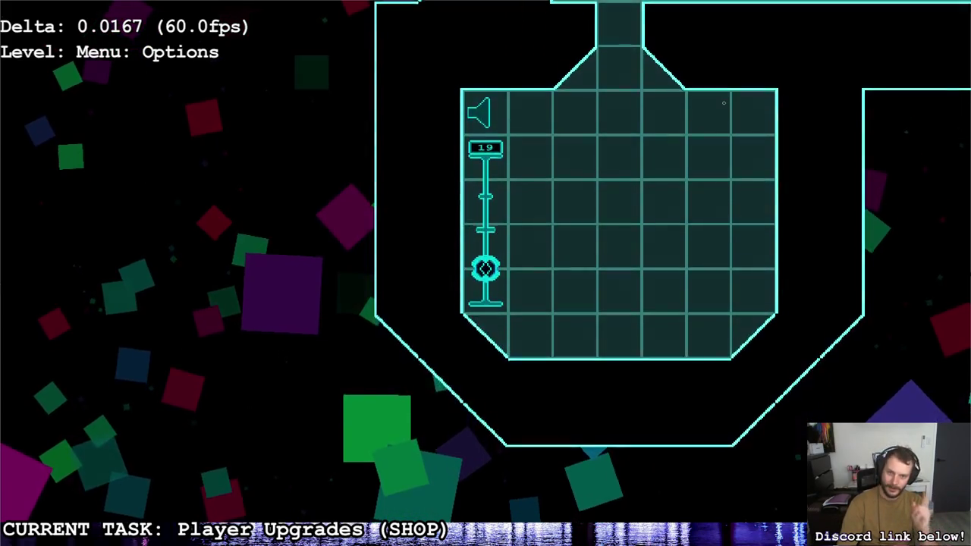
key("Up")
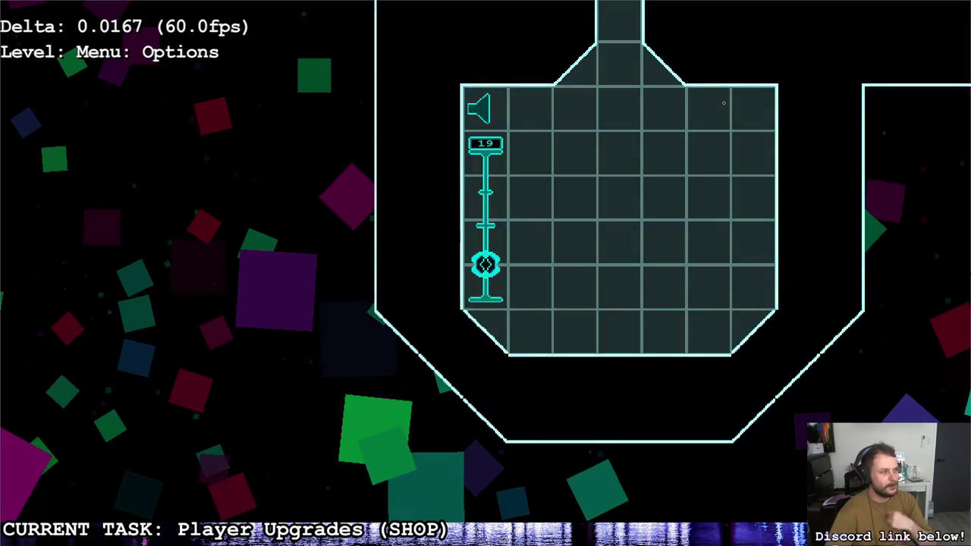
key("Up")
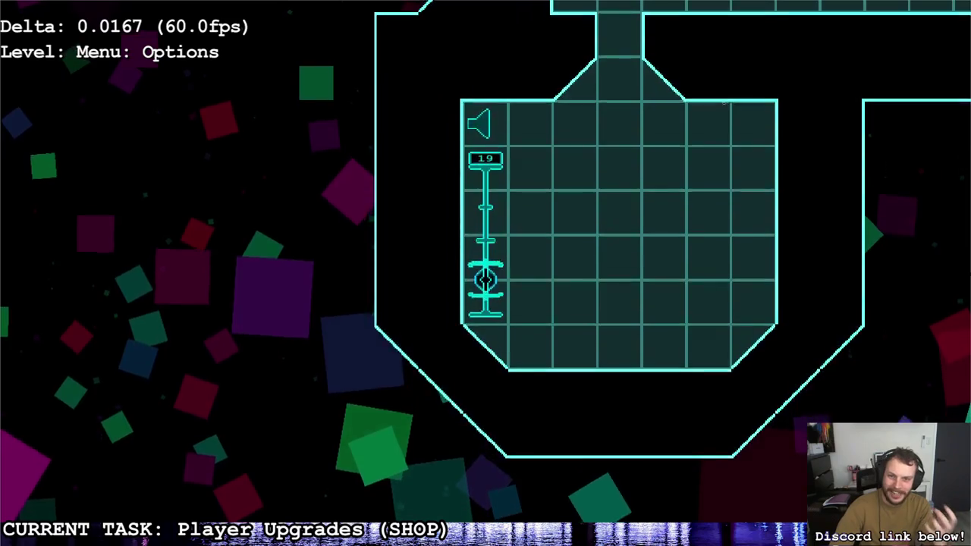
key("Down")
key("Down")
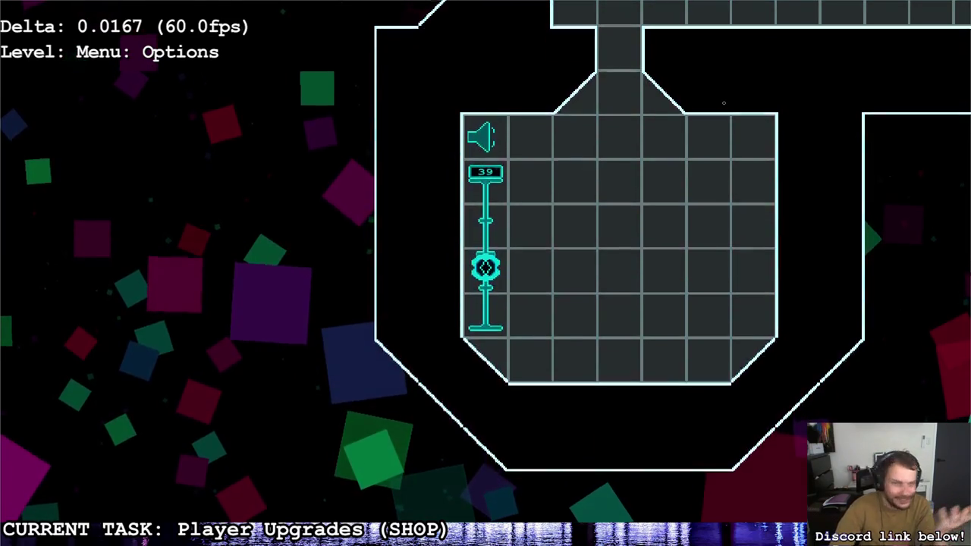
key("Down")
key("Down")
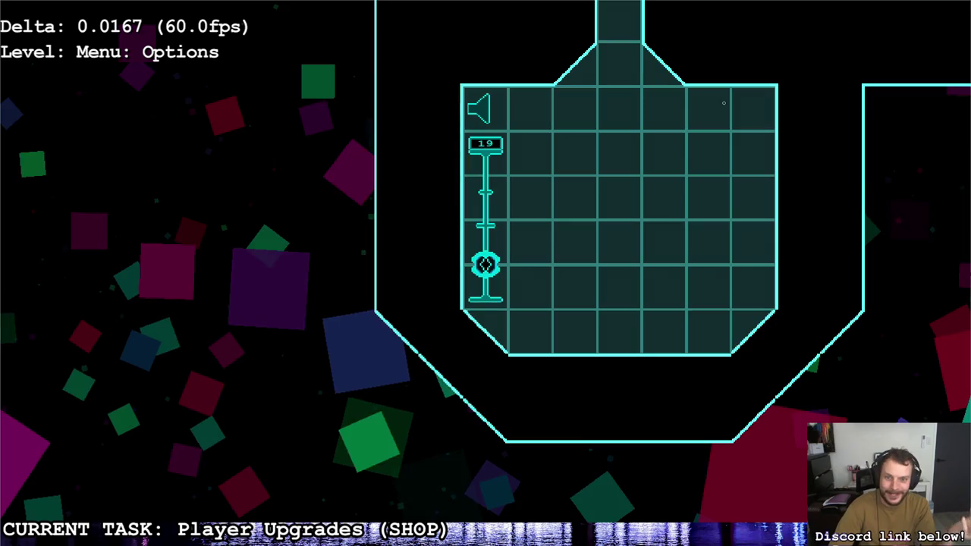
key("Right")
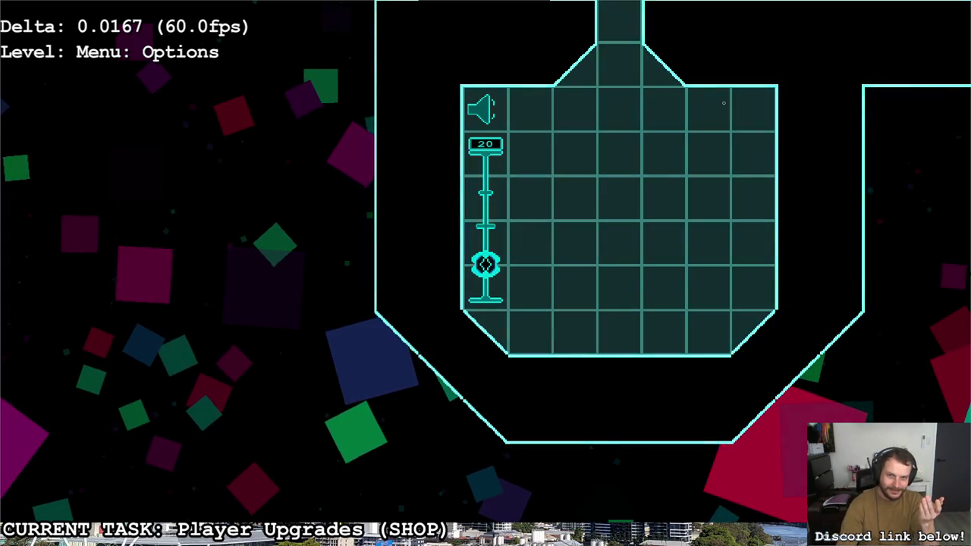
key("Up")
key("Up")
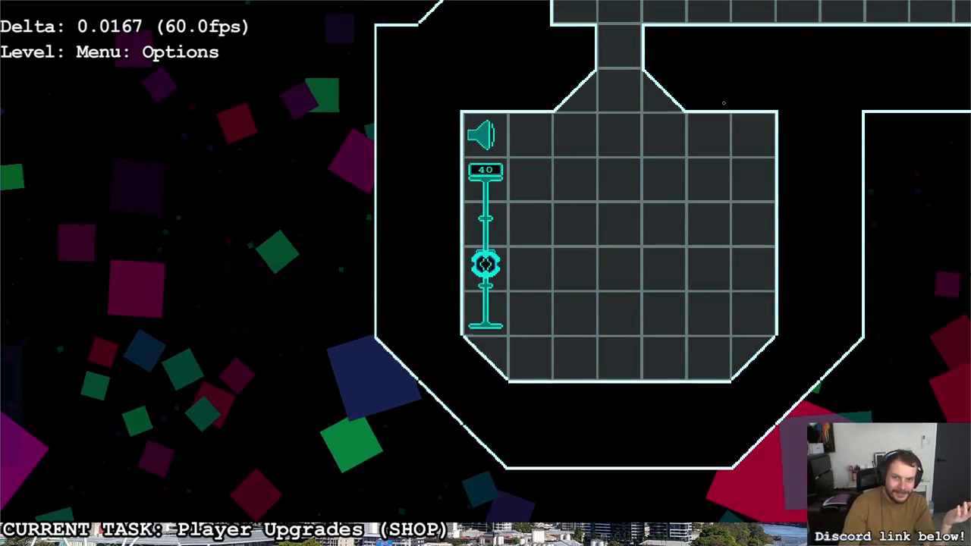
Step: Raise the volume to 80, mute it, bring it back to 59, then exit via the pause menu
key("Up")
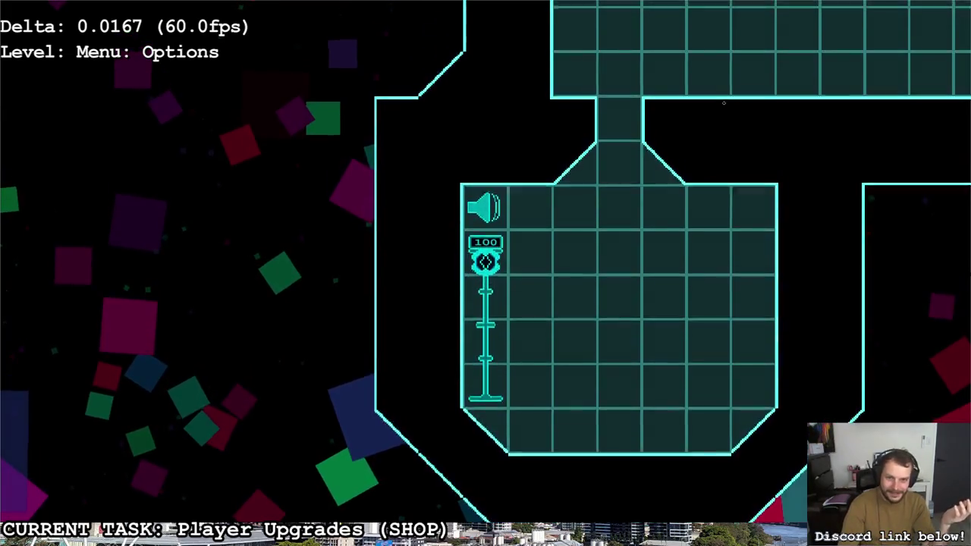
key("Down")
key("Down")
key("Down")
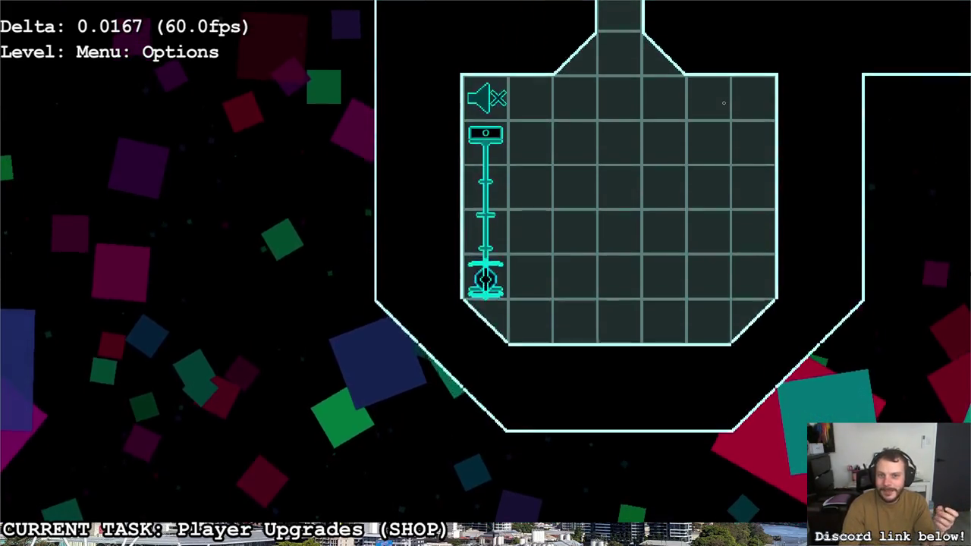
key("Up")
key("Up")
key("Up")
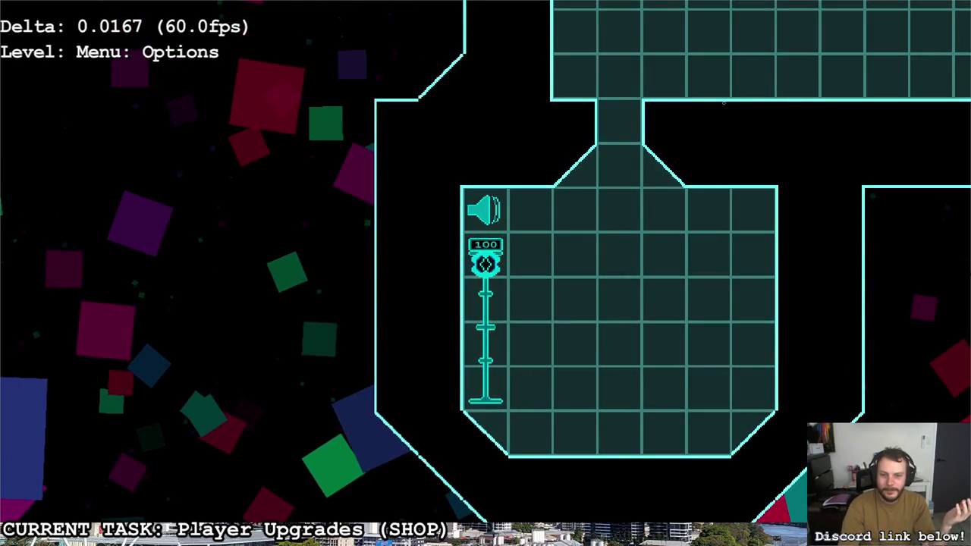
key("Down")
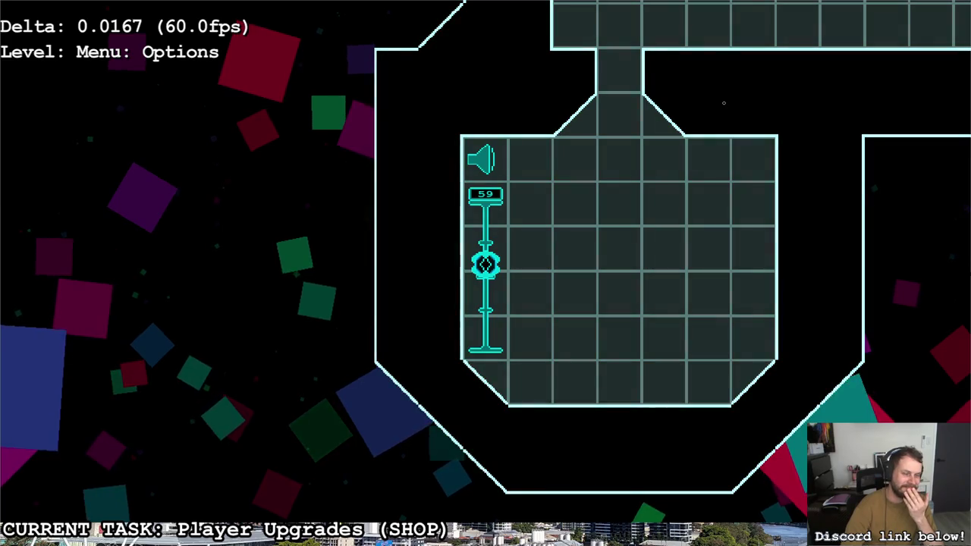
key("Escape")
key("Right")
key("Return")
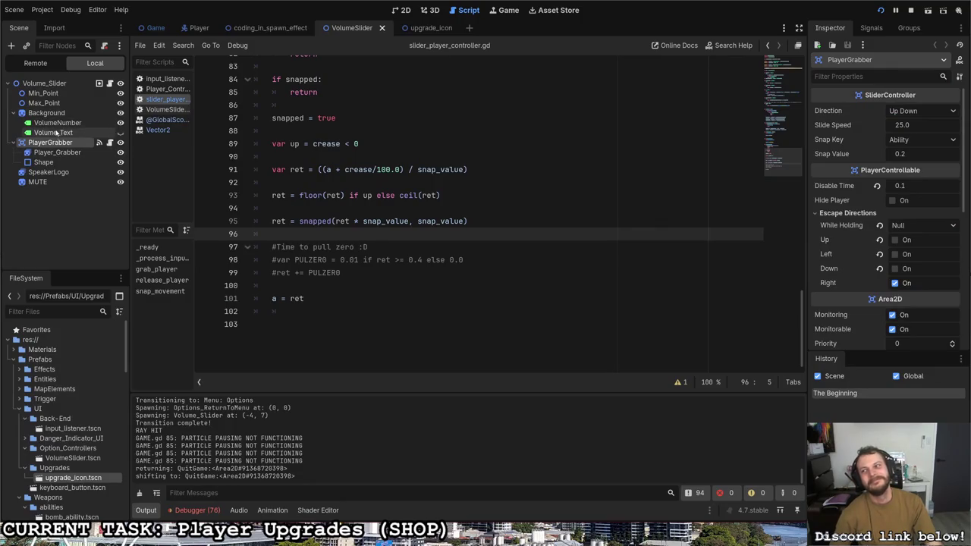
Step: Open VolumeSlider.gd and scroll through its code
left_click(110, 64)
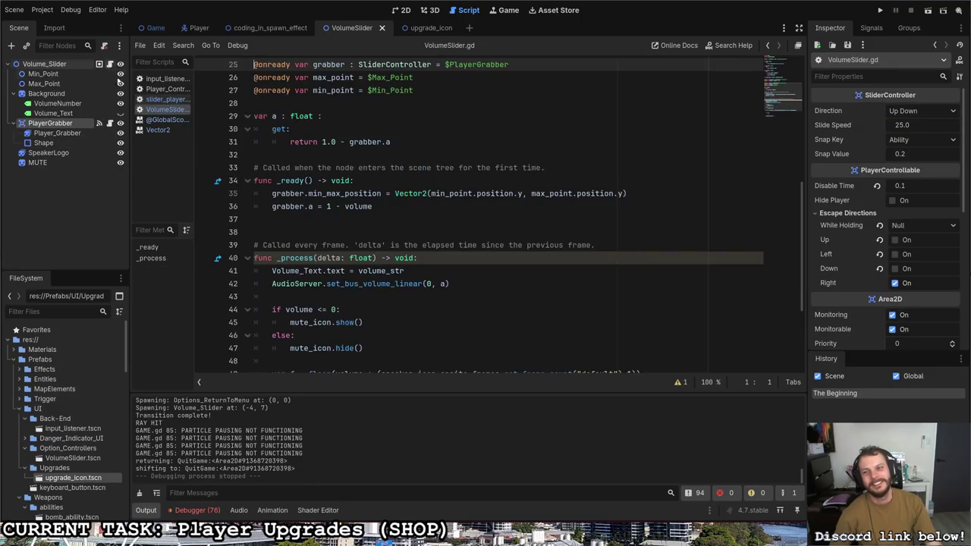
scroll(389, 260, "down", 4)
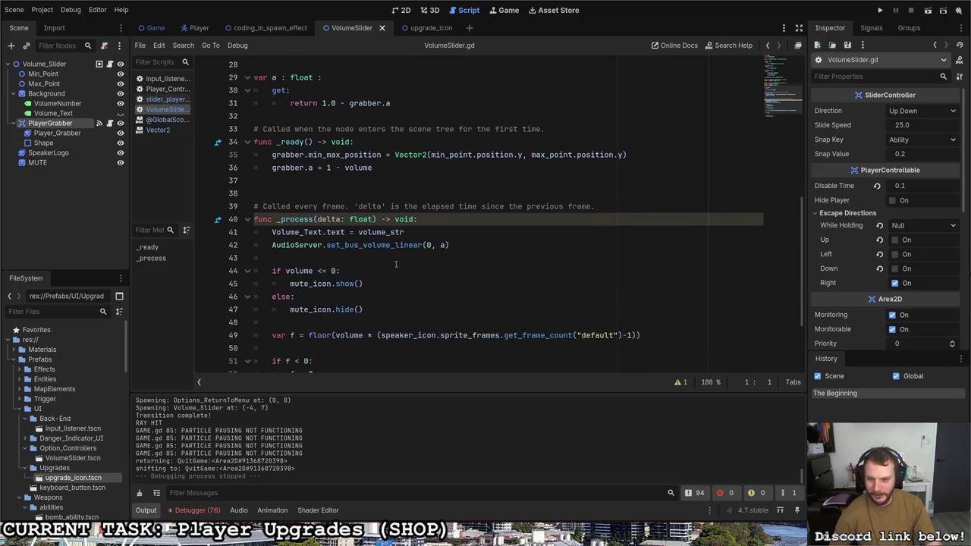
scroll(394, 261, "up", 2)
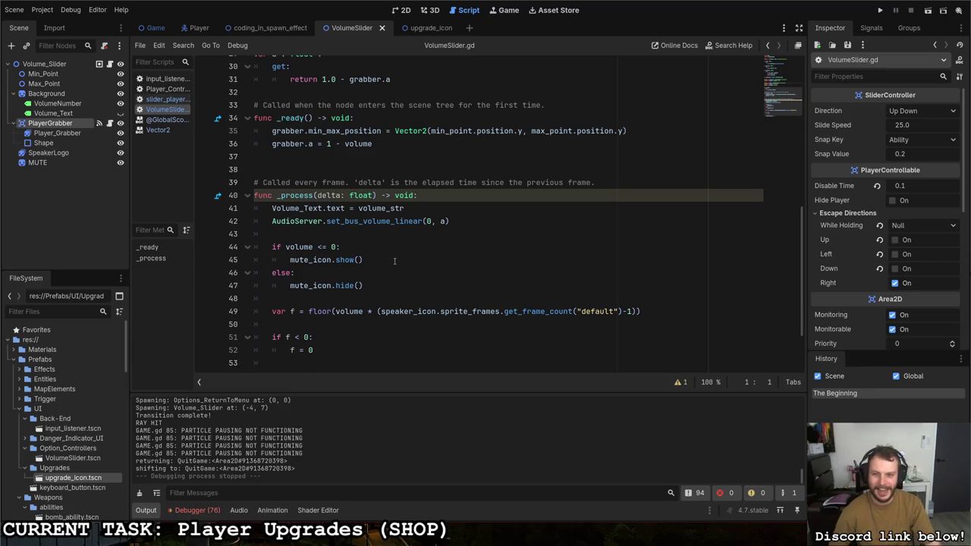
scroll(391, 261, "up", 6)
scroll(393, 282, "down", 5)
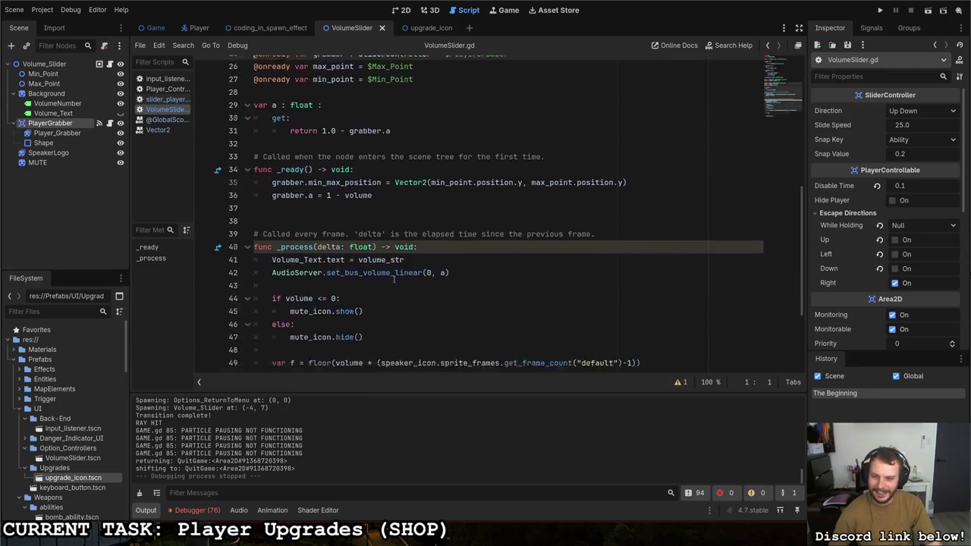
scroll(394, 281, "down", 3)
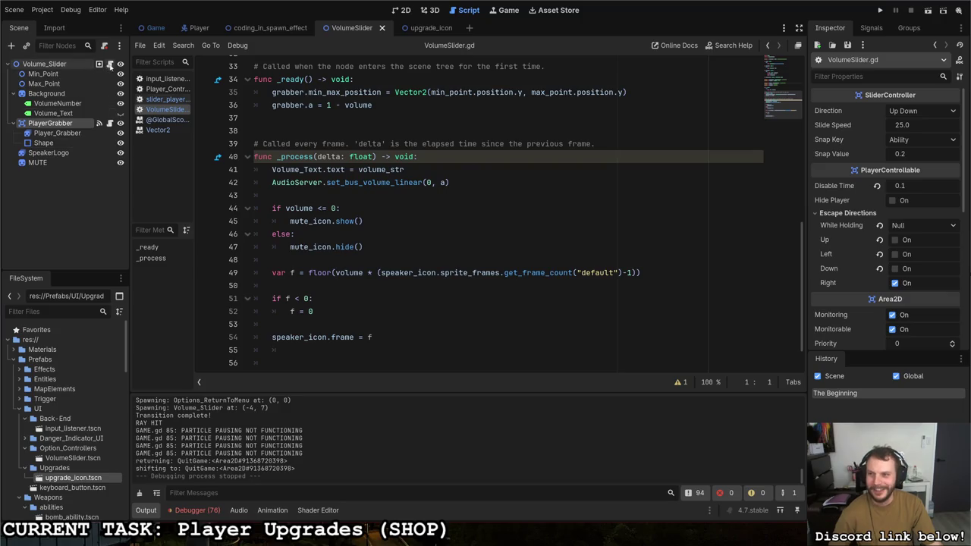
Step: In slider_player_controller.gd, delete the three commented-out PULZER0 lines and leftover blank lines
left_click(98, 123)
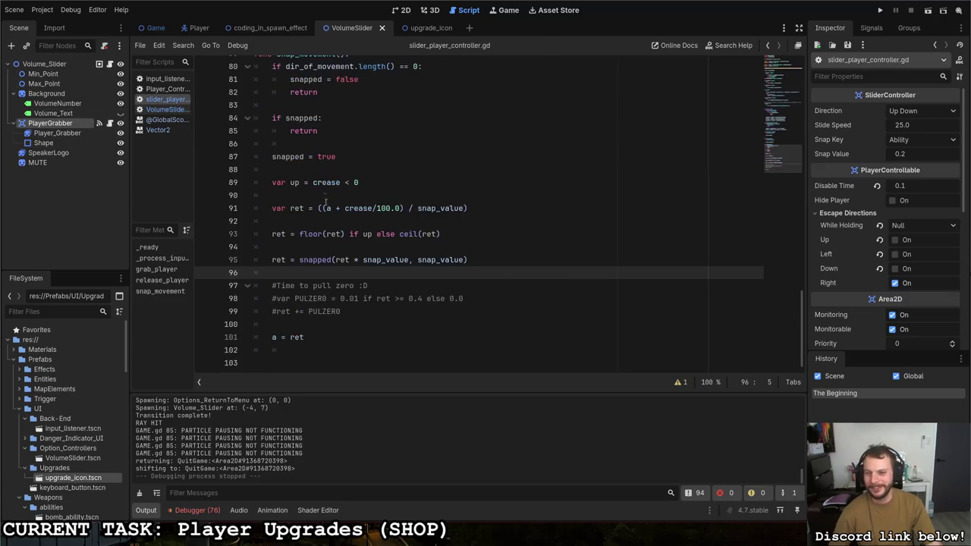
mouse_move(343, 311)
left_mouse_down()
mouse_move(303, 291)
mouse_move(235, 290)
left_mouse_up()
key("BackSpace")
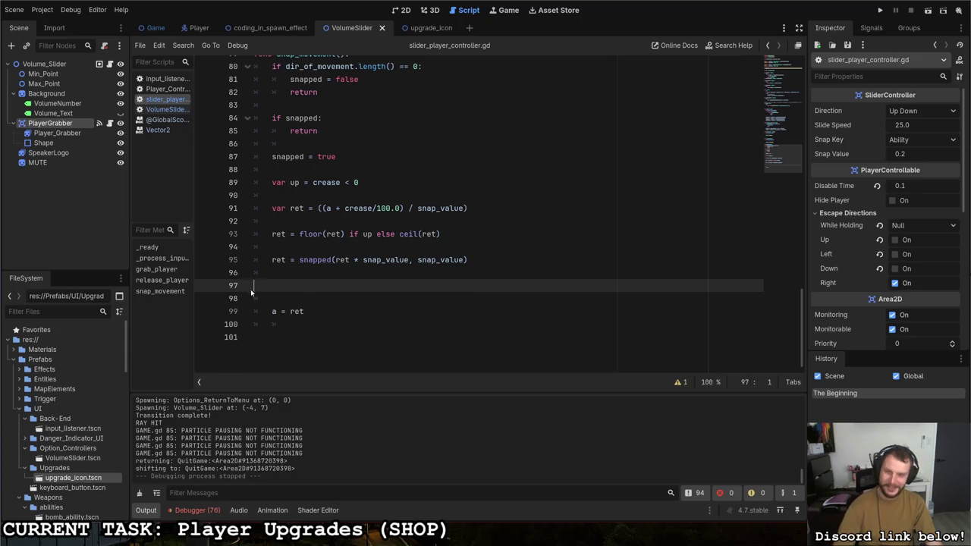
key("BackSpace")
key("BackSpace")
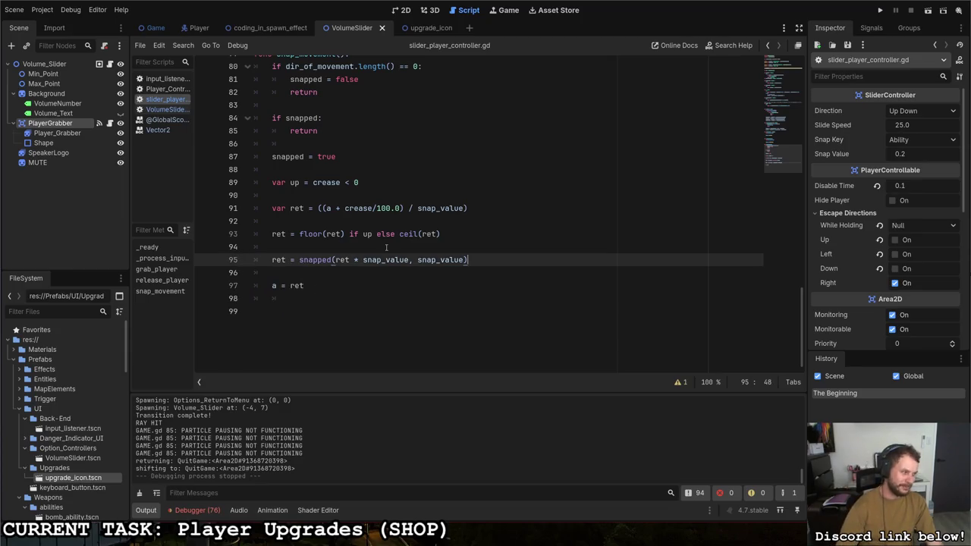
left_click(109, 63)
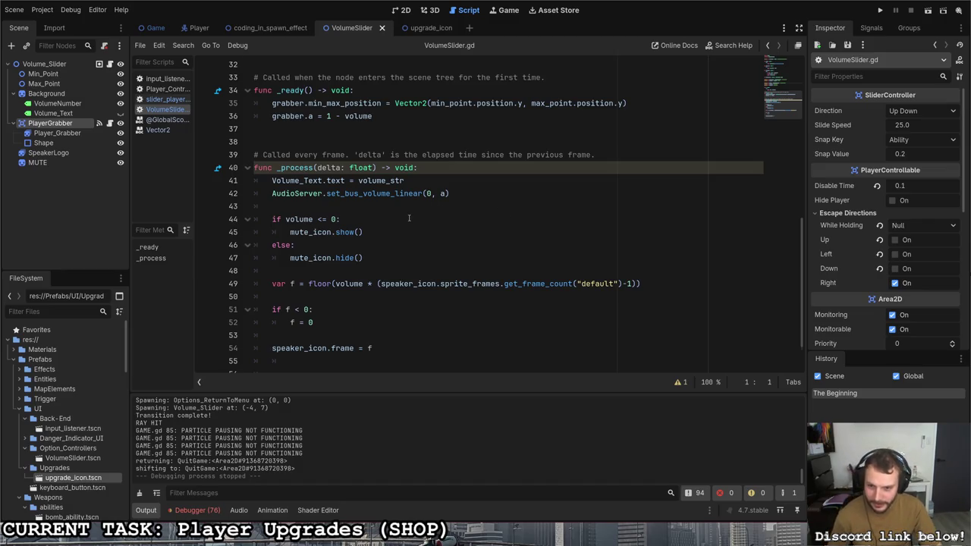
Step: Scroll VolumeSlider.gd to the volume_str getter and place the caret after line 17's is_nan check
scroll(409, 218, "down", 2)
scroll(411, 219, "up", 1)
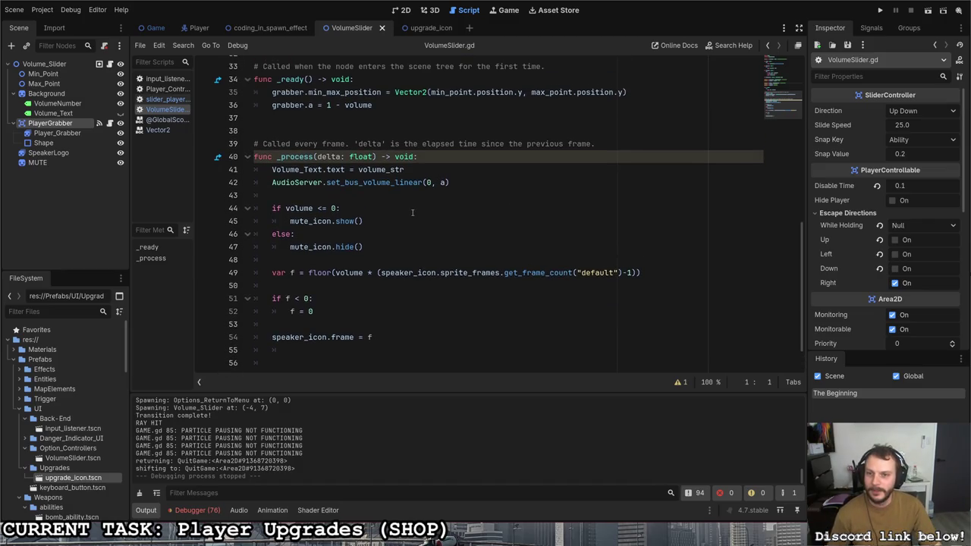
scroll(411, 210, "up", 3)
scroll(410, 212, "down", 2)
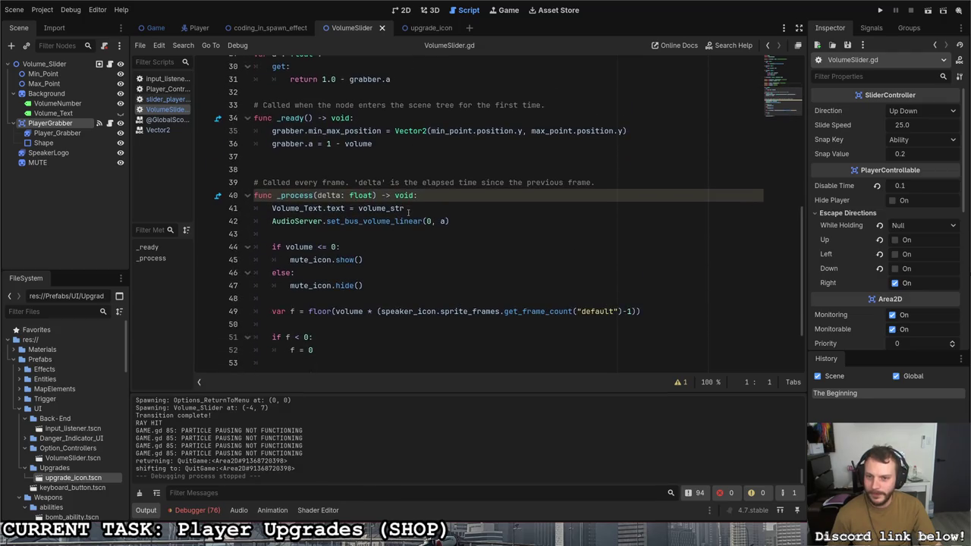
scroll(404, 210, "up", 10)
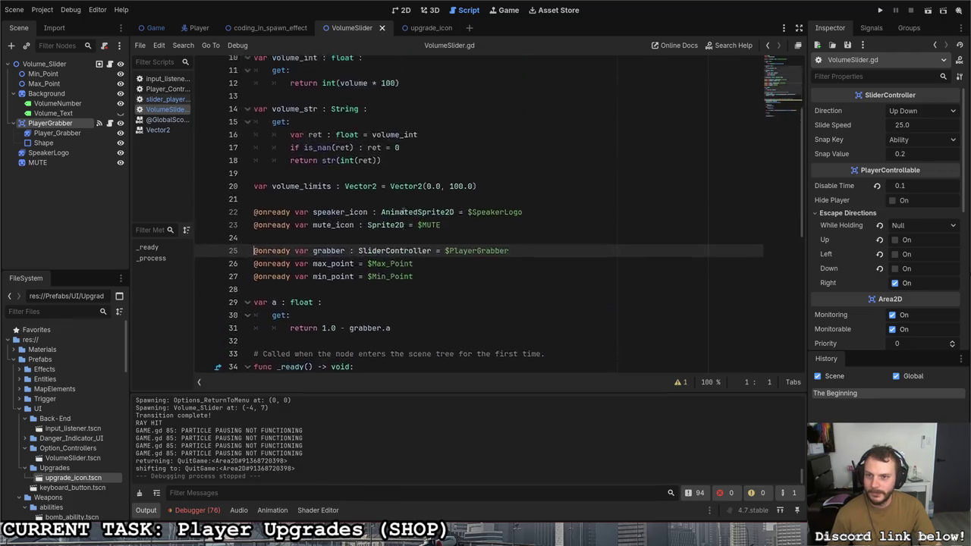
scroll(382, 239, "down", 1)
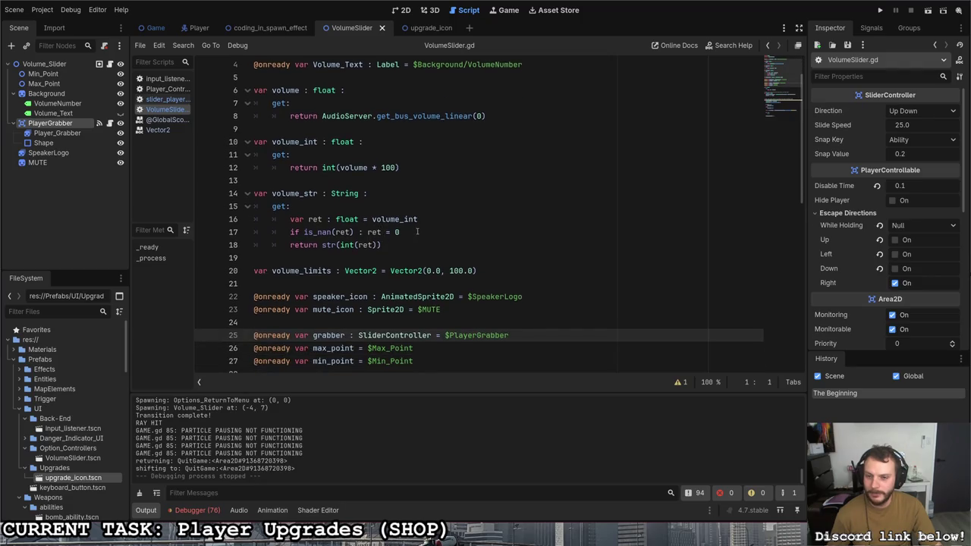
left_click(421, 231)
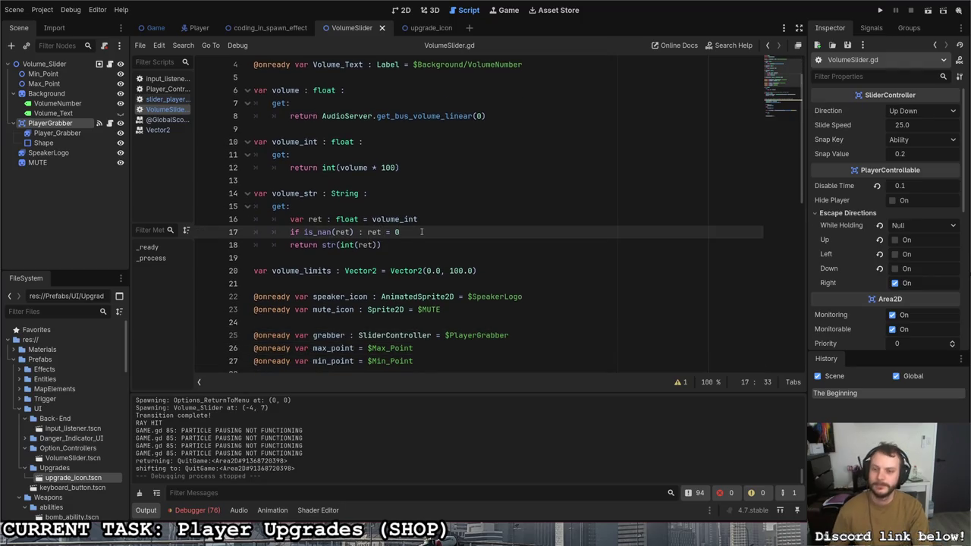
Step: Add the comment #It's time to PULZER0 after the is_nan check, leaving an empty line below it
key("Return")
key("Return")
key("Return")
key("Up")
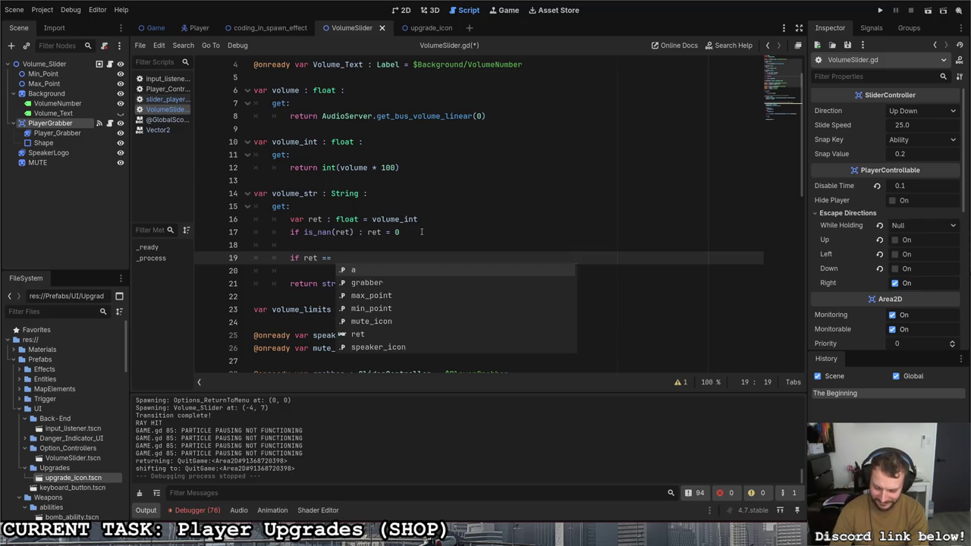
left_click(388, 245)
key("Return")
type("#It's time to PULZERO")
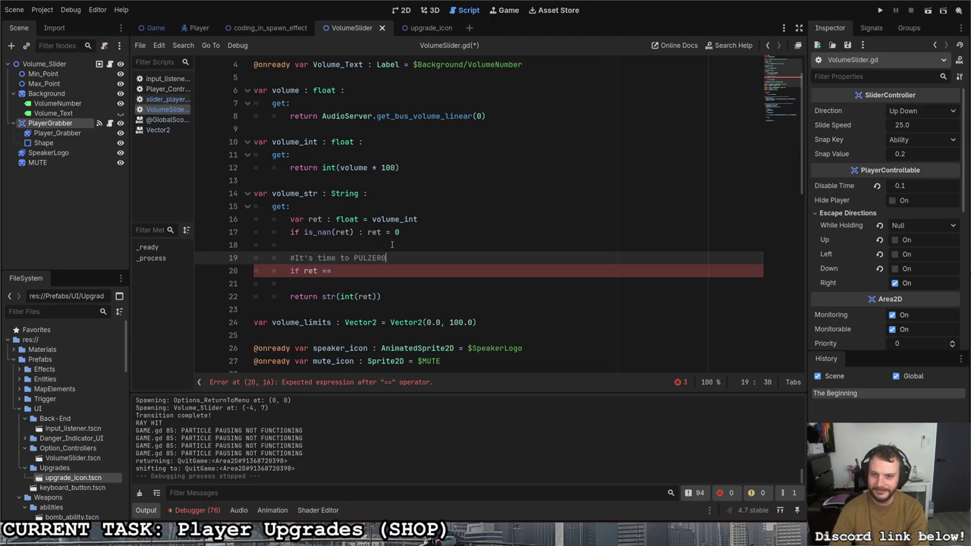
key("Down")
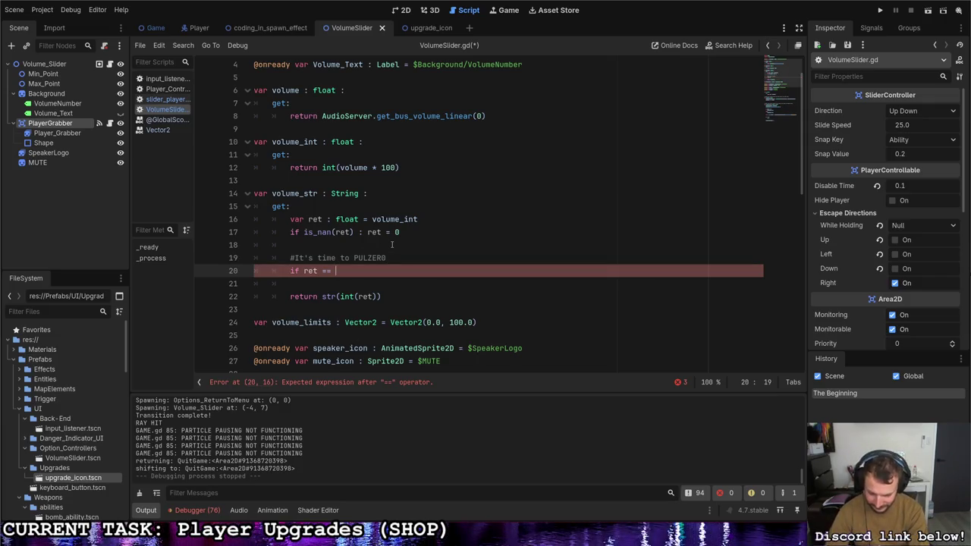
type("4")
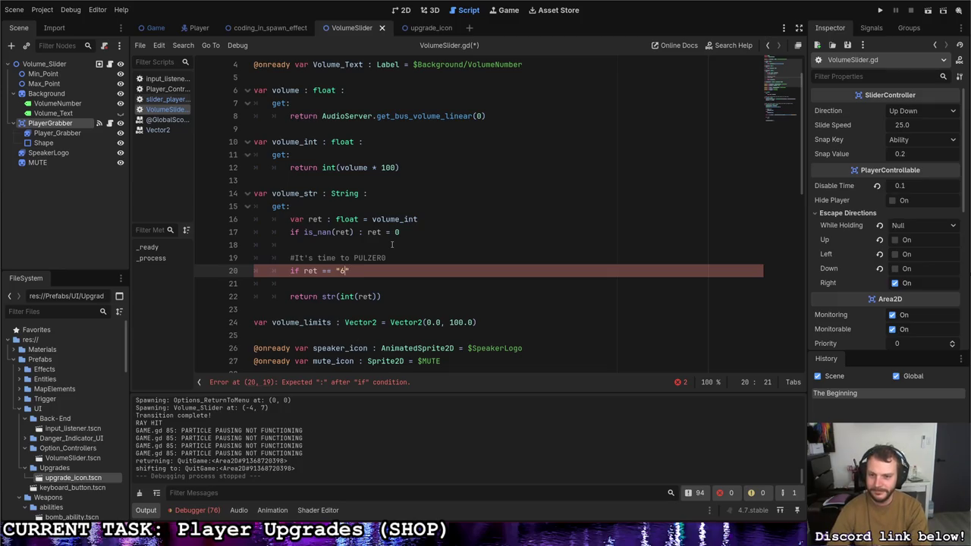
key("BackSpace")
key("BackSpace")
key("BackSpace")
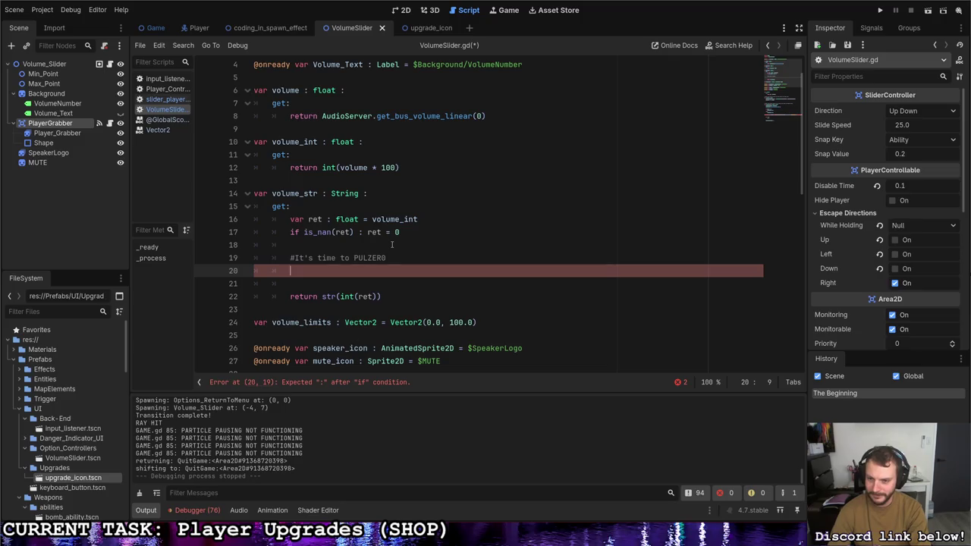
Step: Write `match ret:` with a "59" case that sets ret to "60"
type("mact")
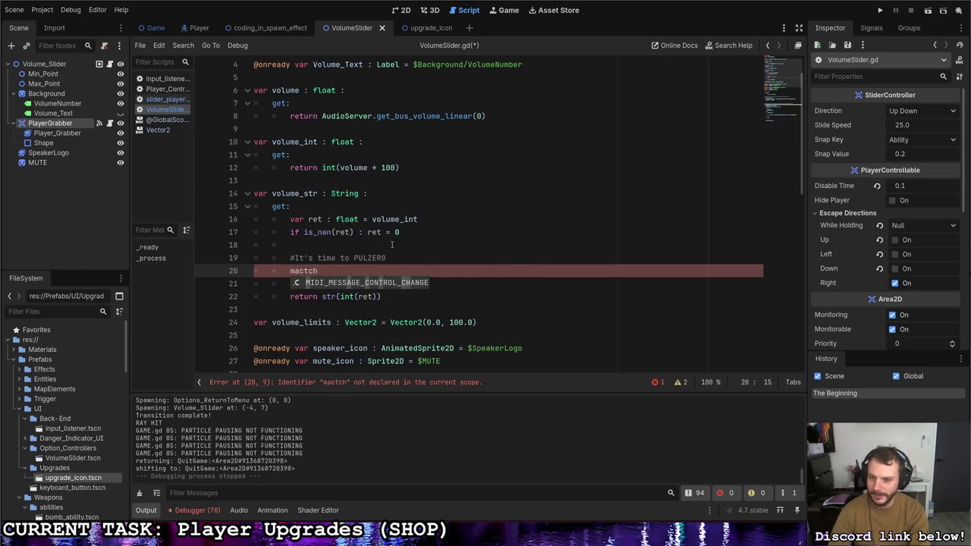
key("BackSpace")
type("tch ")
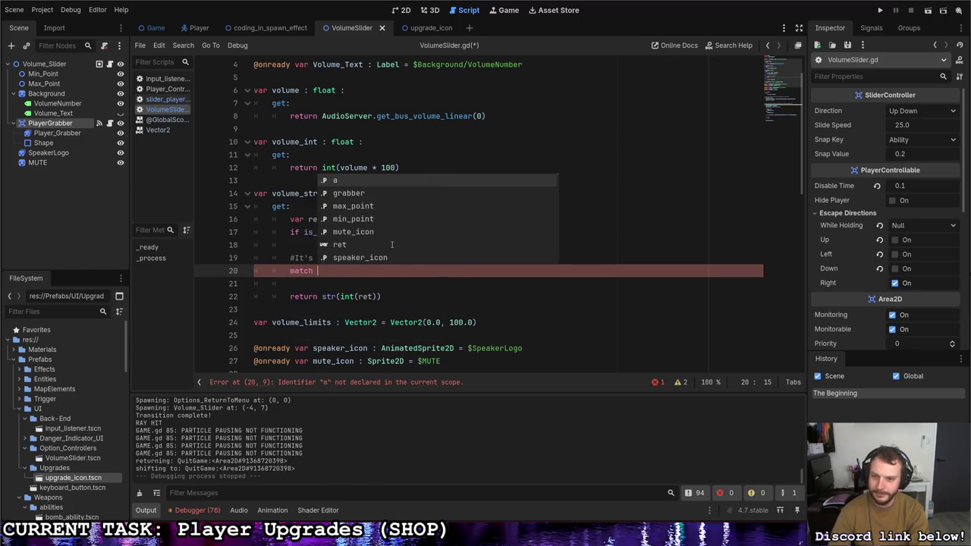
type("ret:")
key("Return")
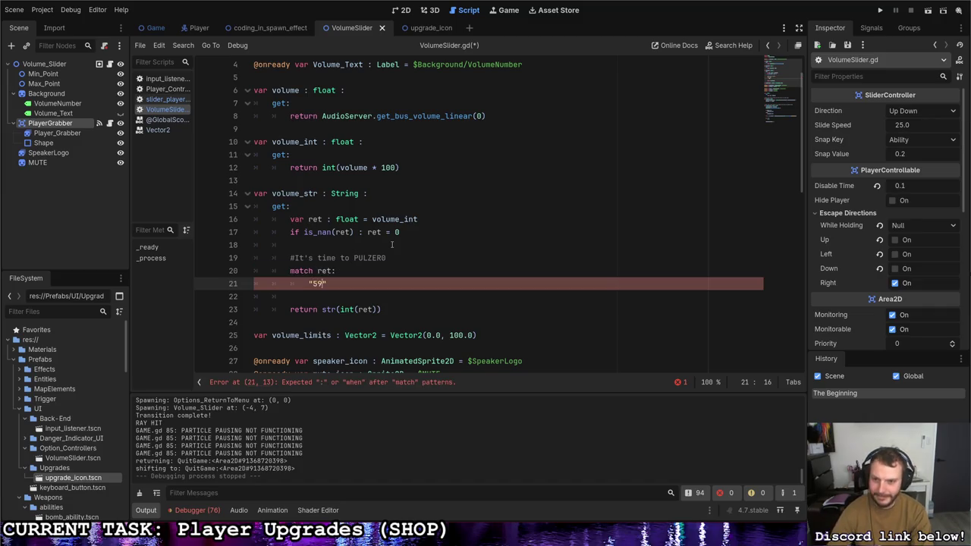
key("Down")
key("Left")
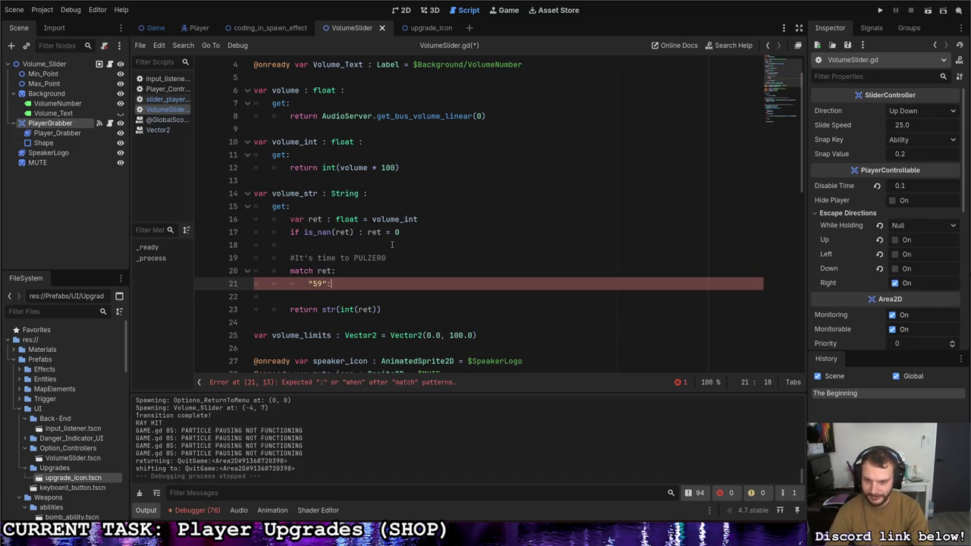
key("Return")
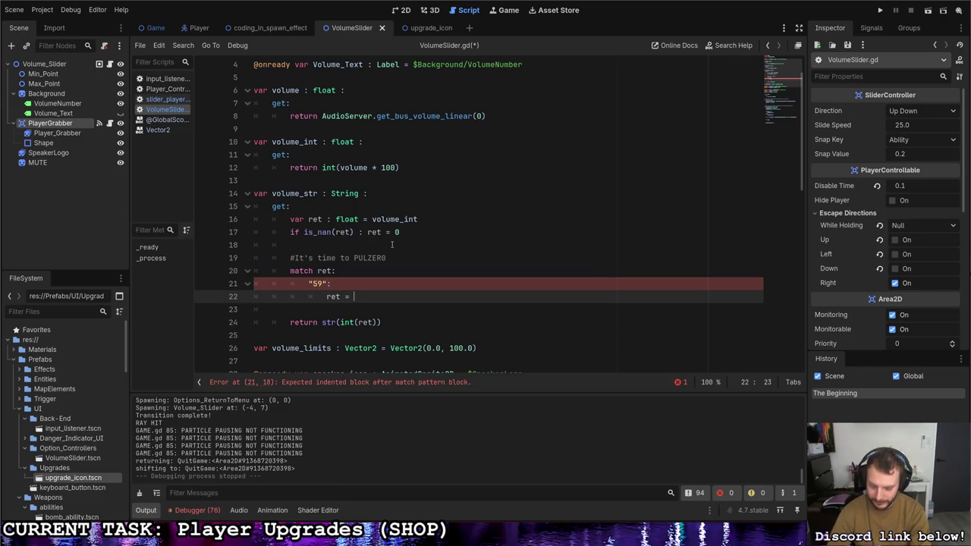
type("\"60")
key("Return")
type("\"49")
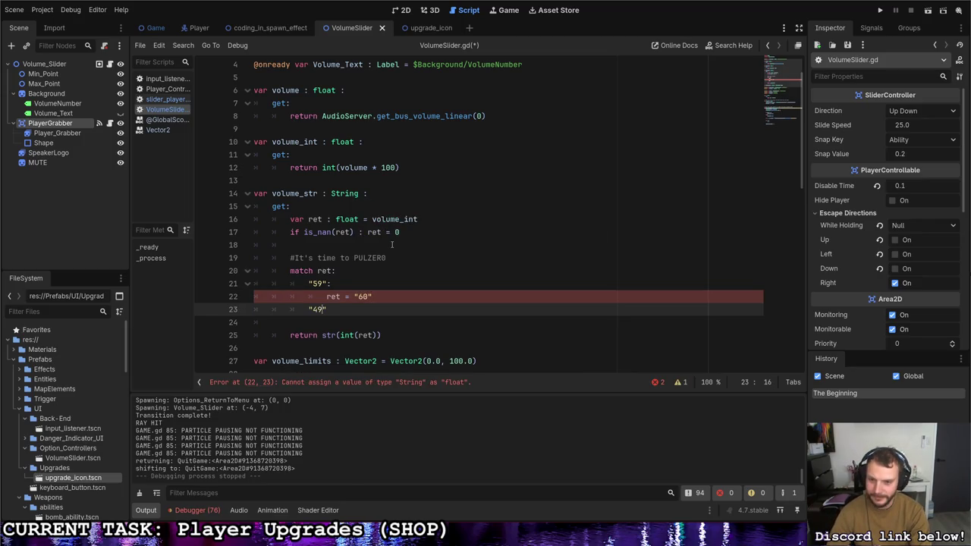
Step: Add a "39" case whose value is "40"
type(":")
key("Return")
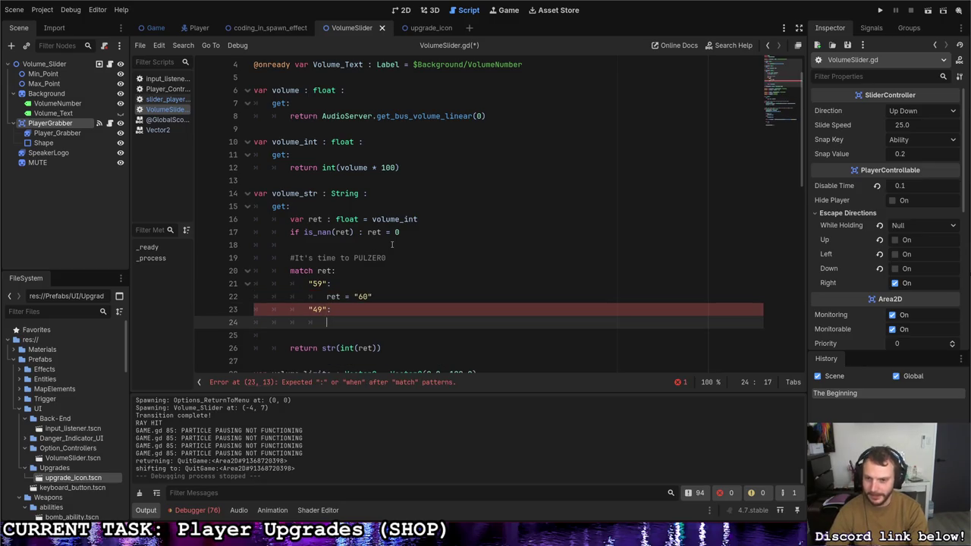
type("ret =\"")
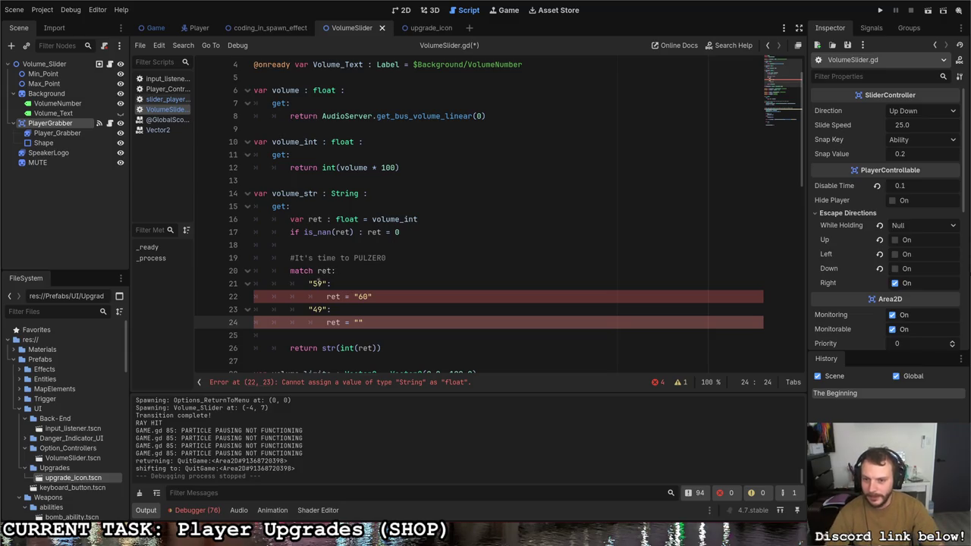
left_click(313, 283)
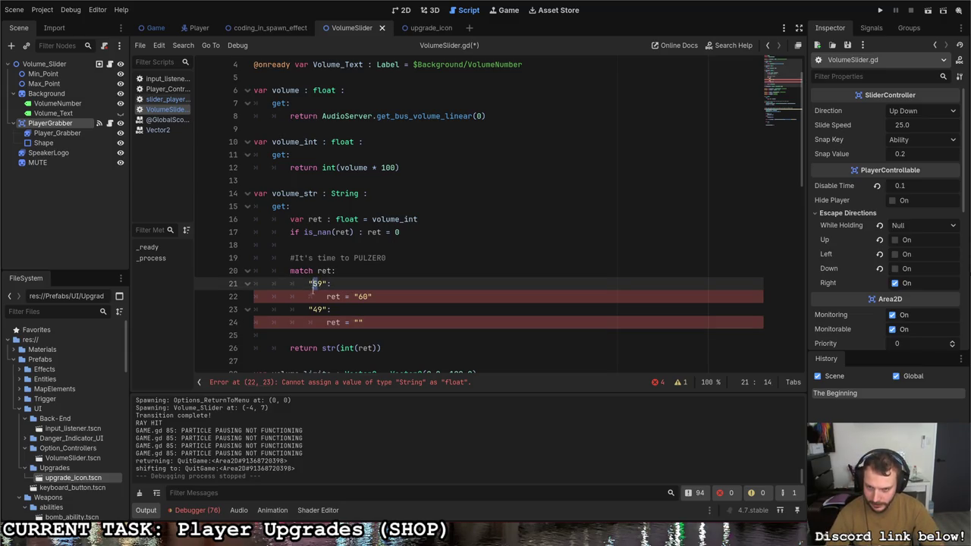
left_click(359, 322)
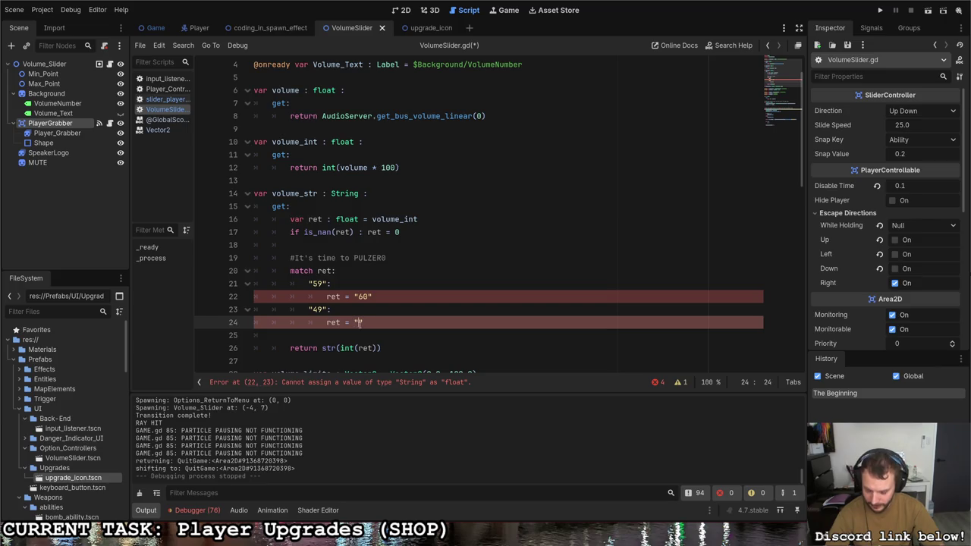
left_click(320, 309)
type("3")
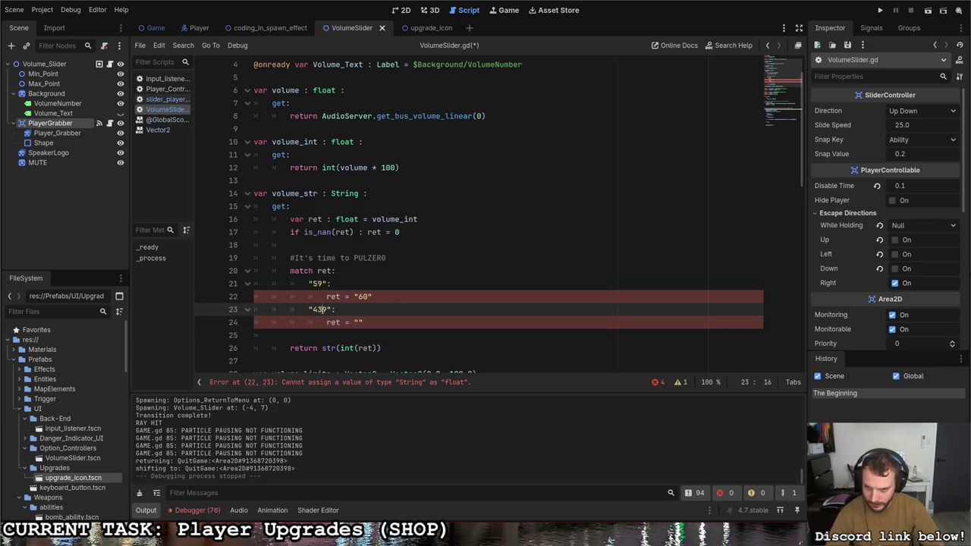
key("BackSpace")
left_click(360, 322)
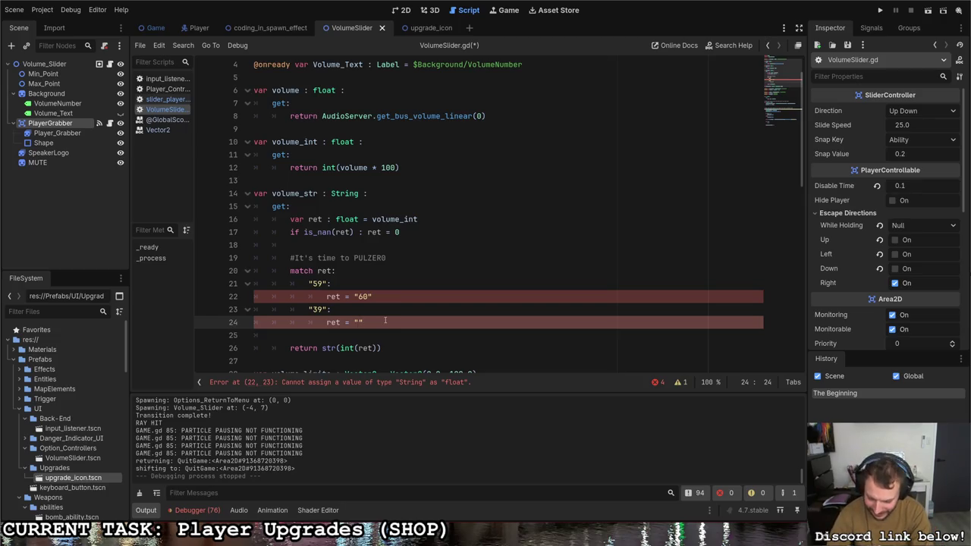
type("40")
Step: Insert a "49" case setting ret to "50" right after the 59 case
left_click(382, 300)
scroll(383, 301, "down", 2)
key("Return")
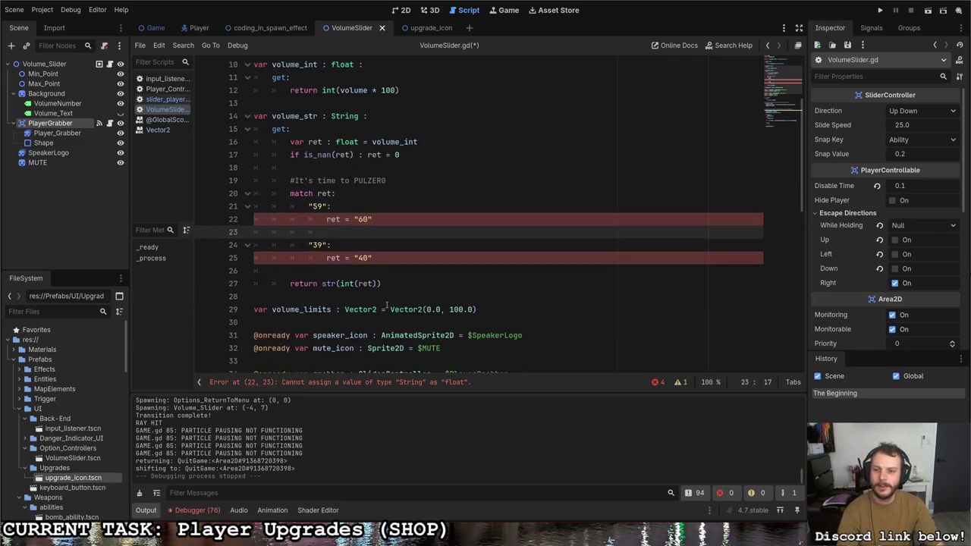
key("BackSpace")
type("\"")
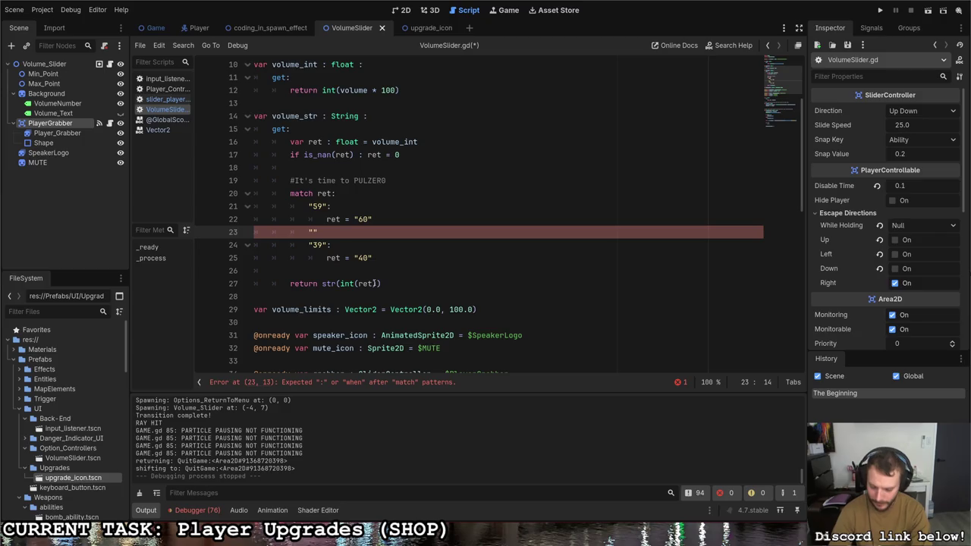
type("49")
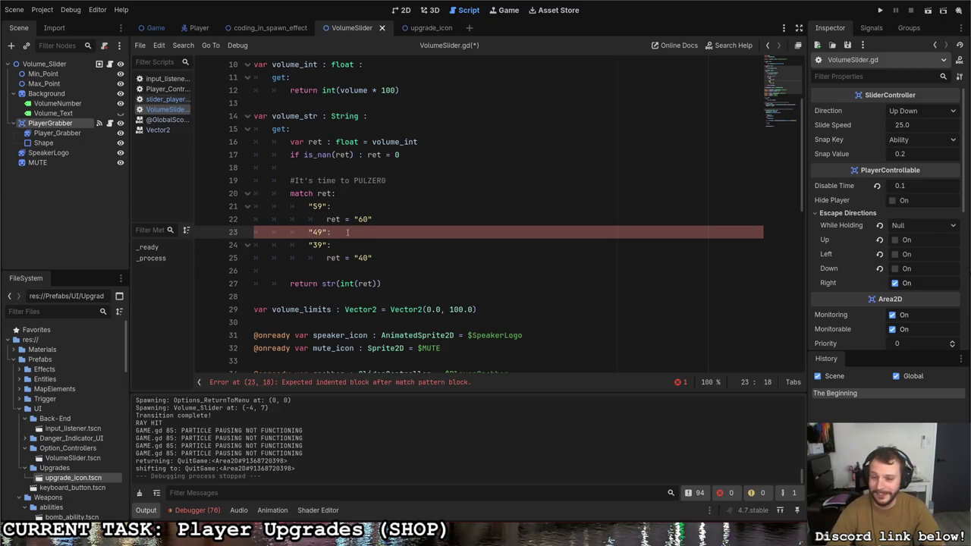
key("Return")
type("ret = ")
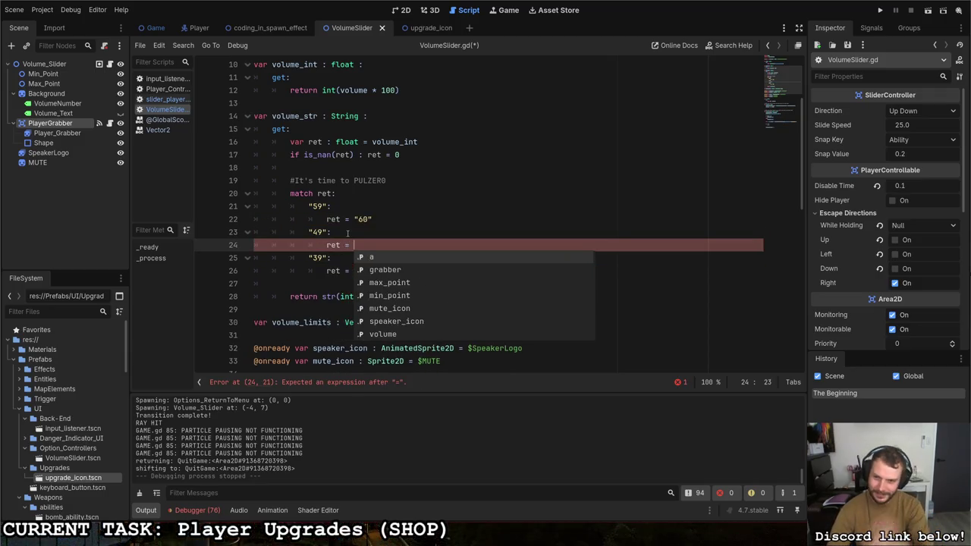
type("\"50")
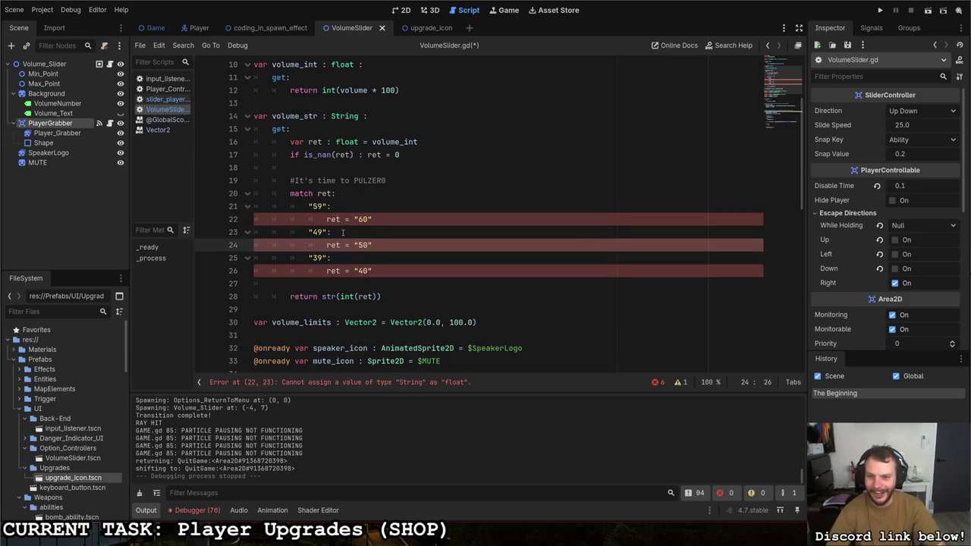
Step: Add a "29" case setting ret to "30" below the 39 case
left_click(311, 206)
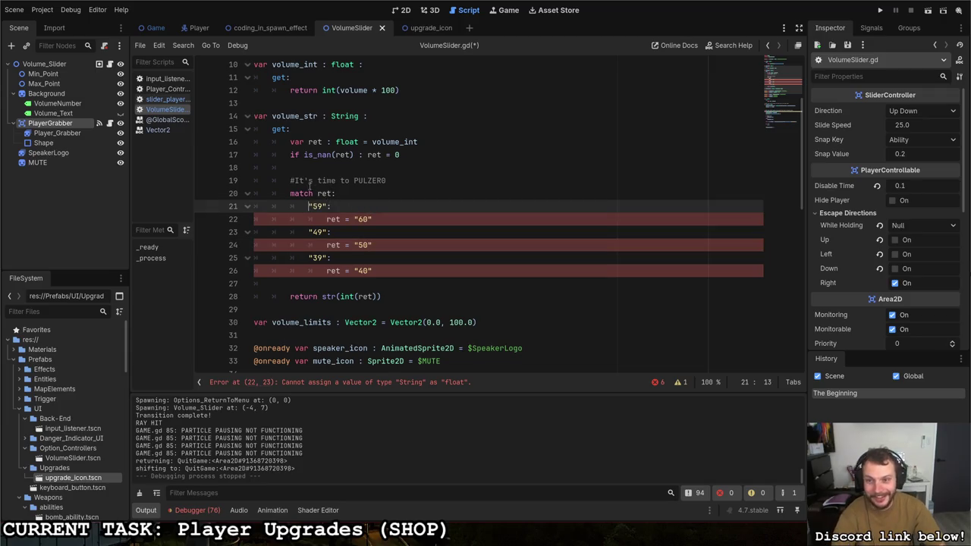
left_click(392, 272)
key("Return")
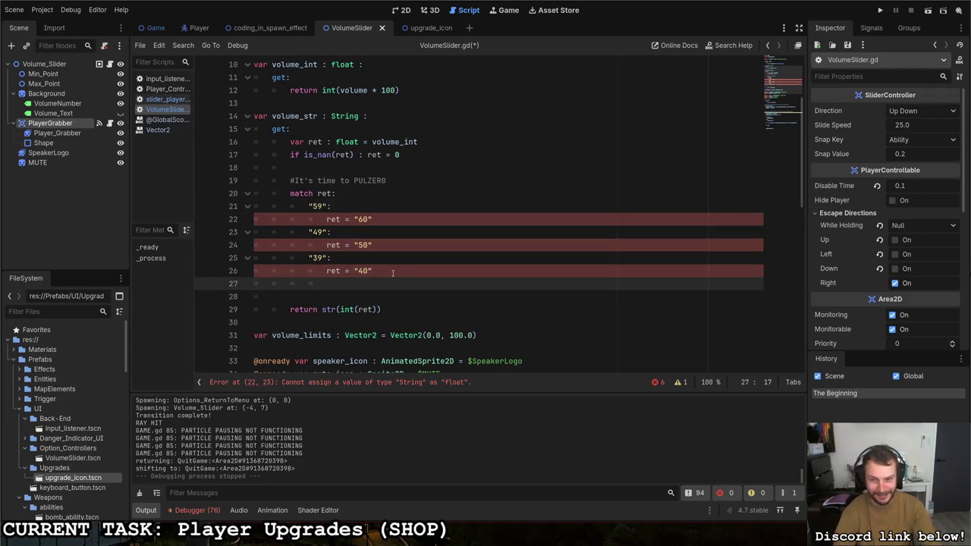
type("\"29\":")
key("Return")
type("ret")
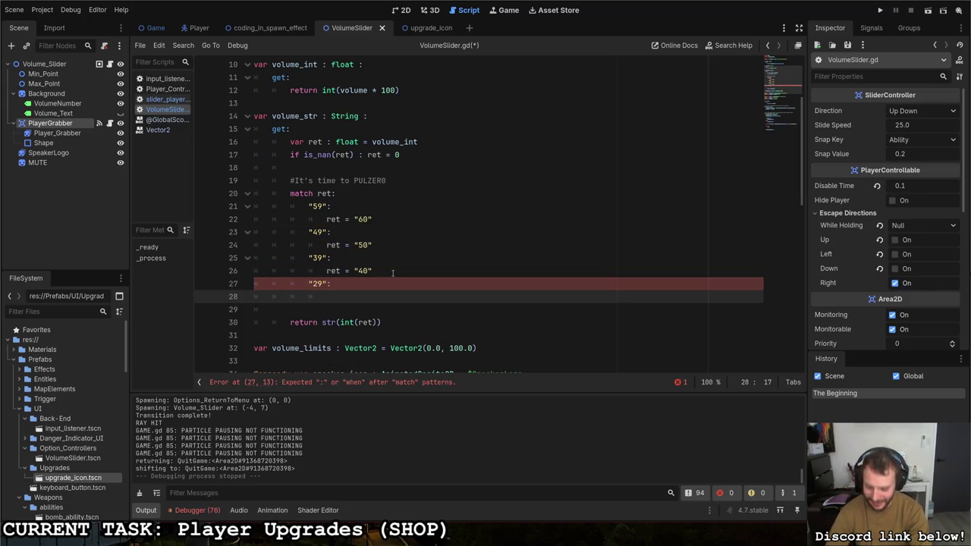
key("BackSpace")
key("BackSpace")
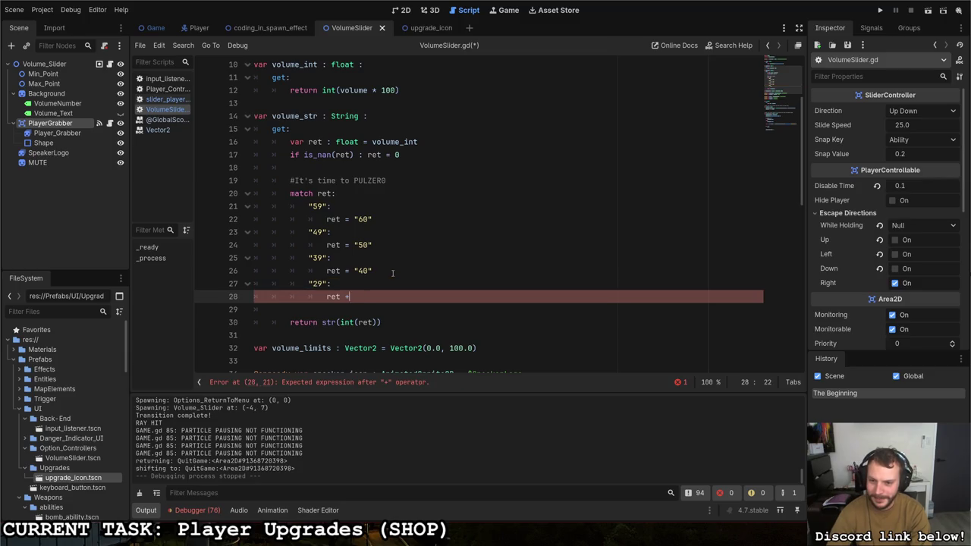
type("-")
type("\"")
type("30")
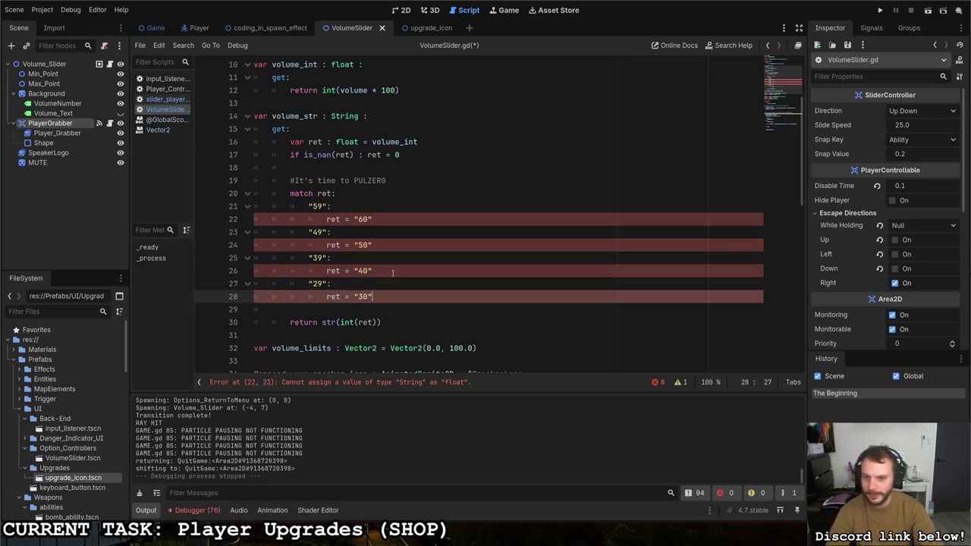
Step: Add a "19" case setting ret to "20" and begin a "09" case
key("Return")
type("\"19\":")
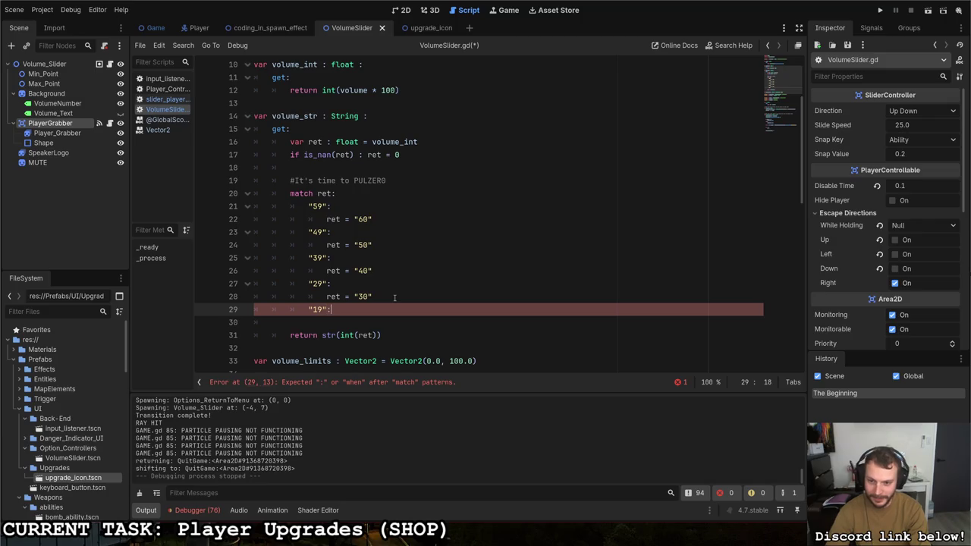
key("Return")
type("ret = ")
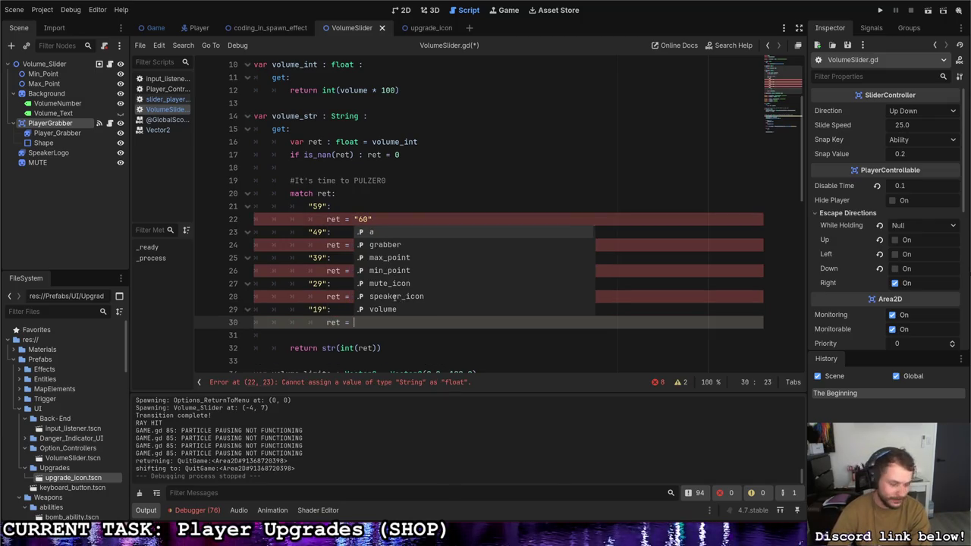
type("\"20\"")
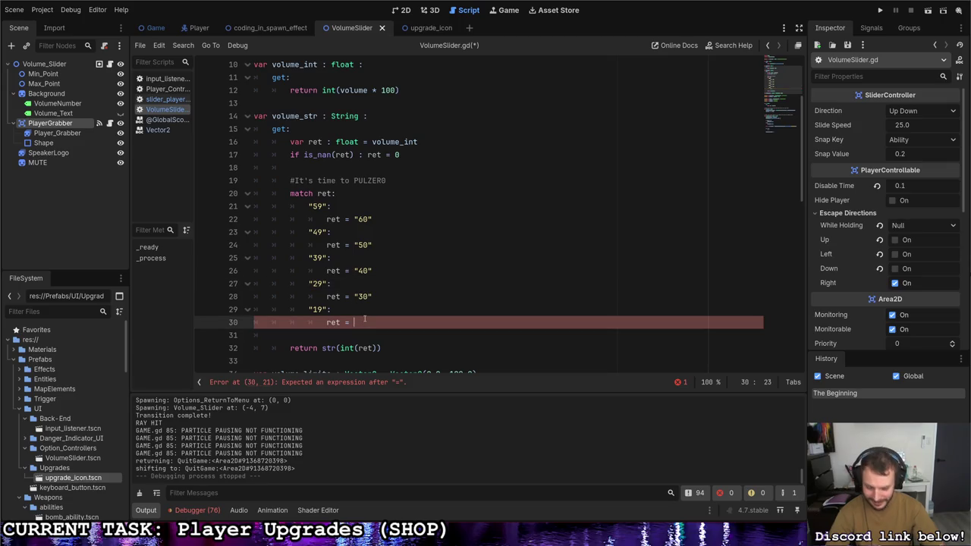
key("Return")
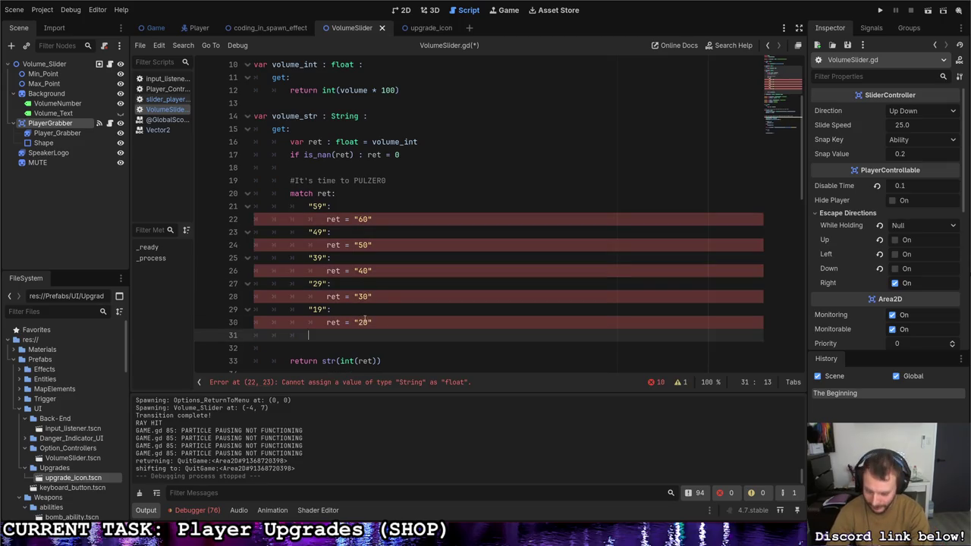
type("\"09")
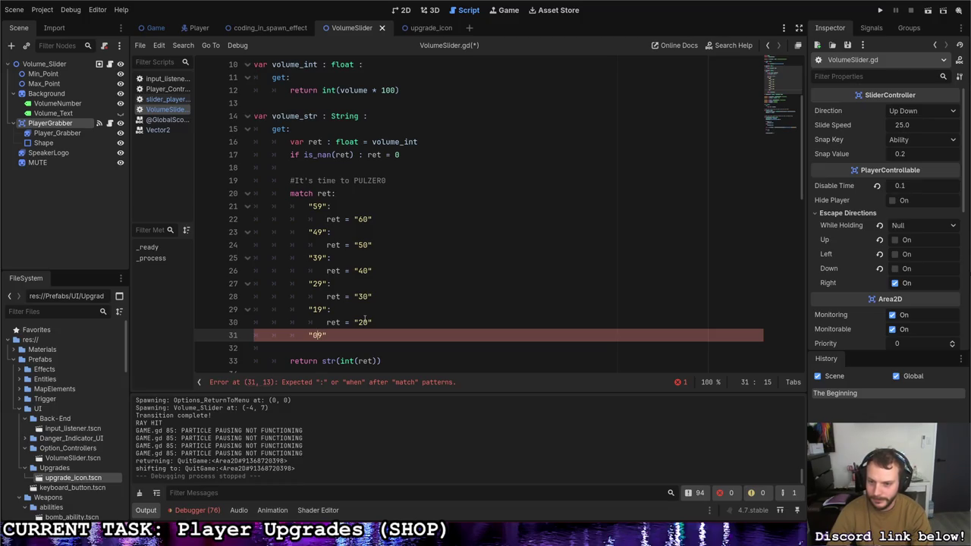
scroll(346, 170, "down", 1)
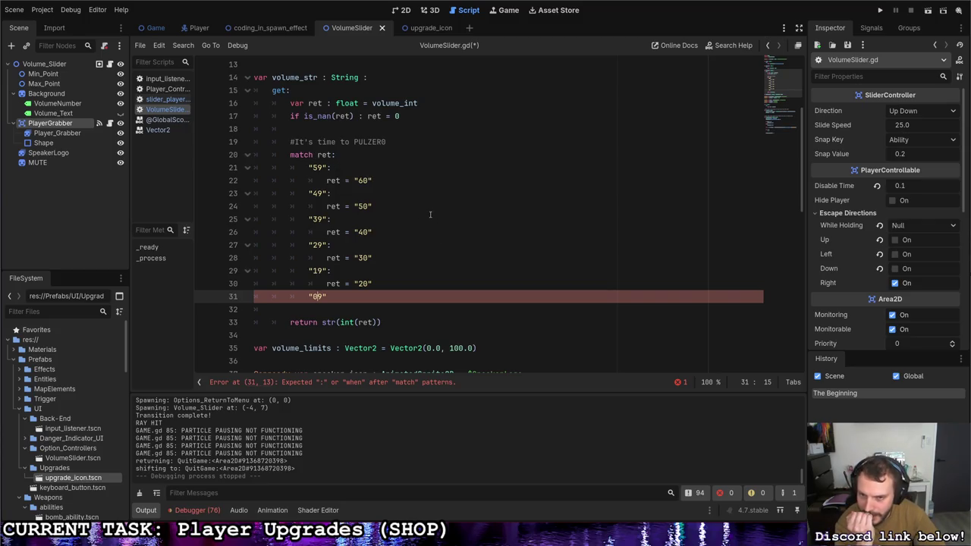
double_click(372, 180)
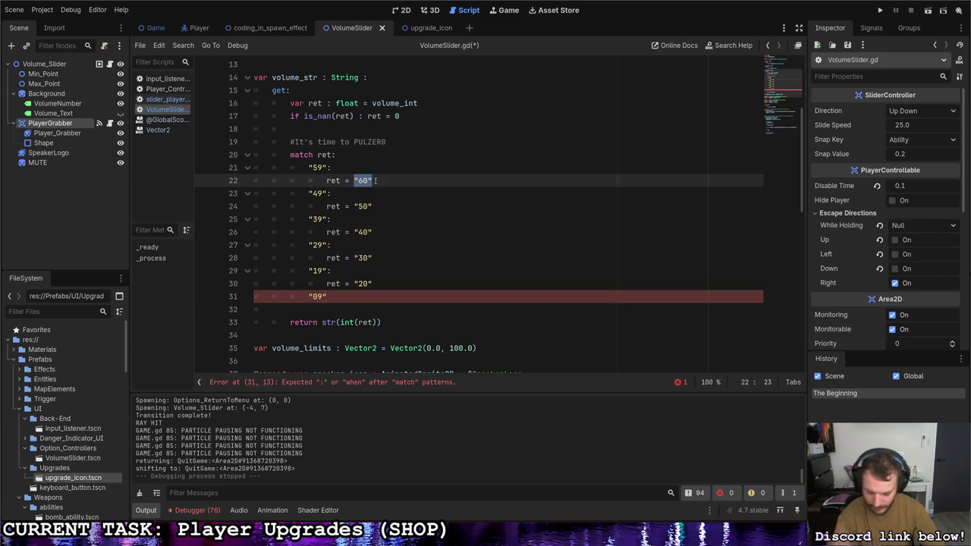
Step: Turn the 59 case into numbers, with label 59 and value 60 instead of strings
type("0.6")
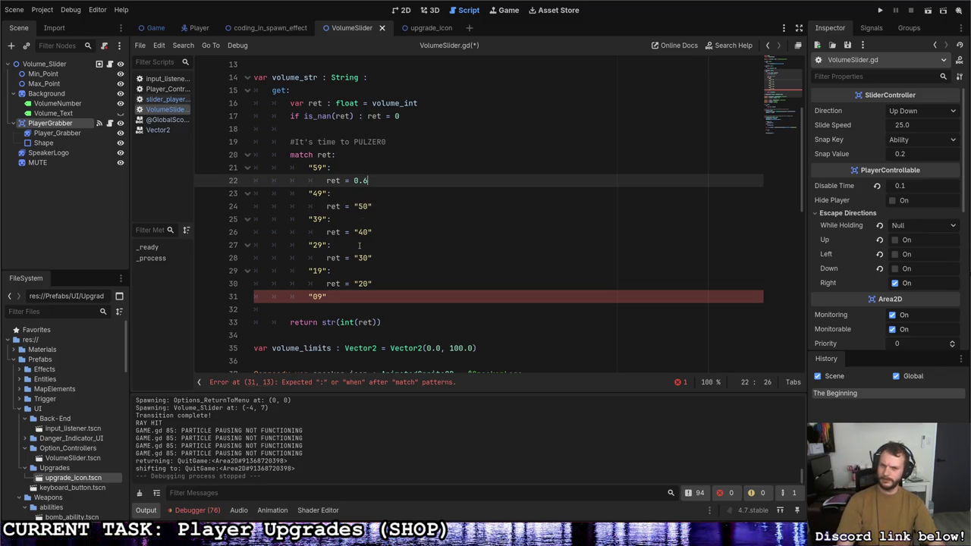
left_click_drag(368, 180, 308, 167)
type("60")
scroll(345, 166, "up", 2)
left_click(376, 180)
left_click(382, 140)
left_click(381, 130)
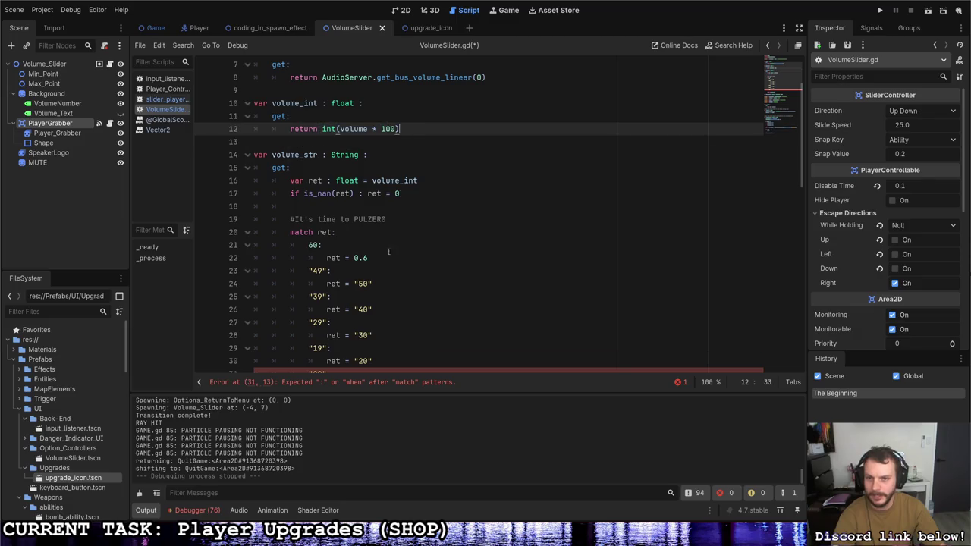
scroll(375, 182, "down", 1)
left_click(368, 219)
left_click_drag(367, 219, 354, 219)
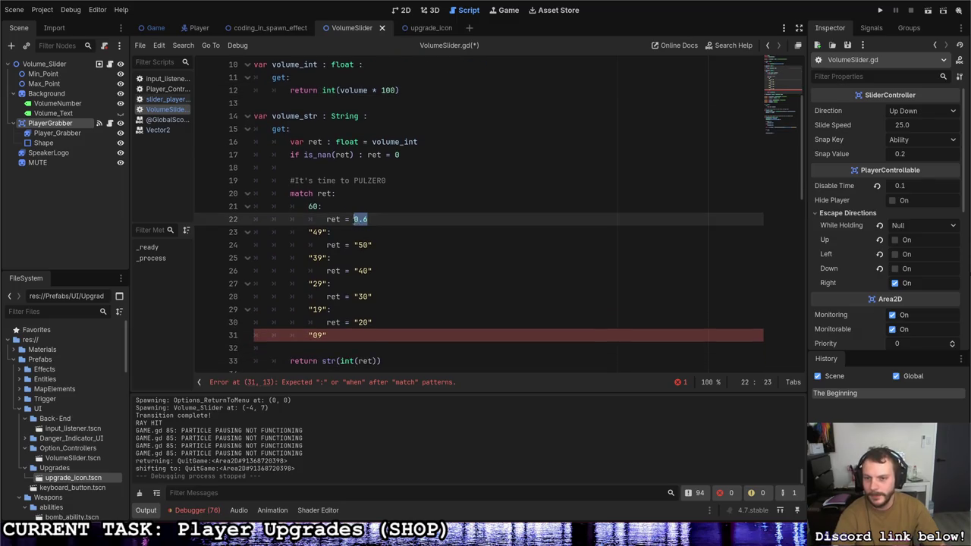
double_click(315, 207)
type("59")
Step: Convert the 49 and 39 cases to numeric labels with values 50 and 40
mouse_move(368, 219)
left_mouse_down()
mouse_move(318, 232)
mouse_move(353, 245)
left_mouse_up()
type("604959")
key("BackSpace")
type("0")
left_click_drag(325, 258, 308, 258)
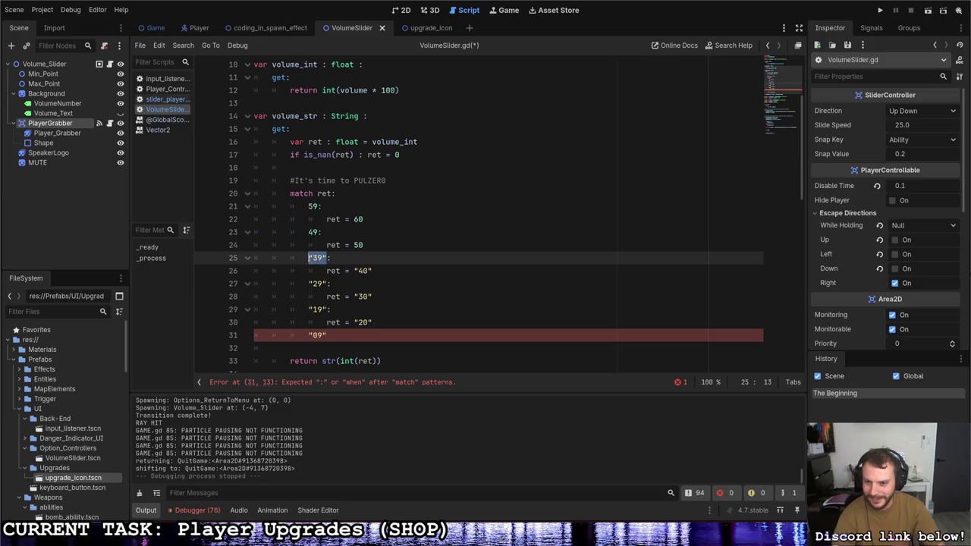
type("39")
key("Delete")
left_click_drag(392, 271, 353, 271)
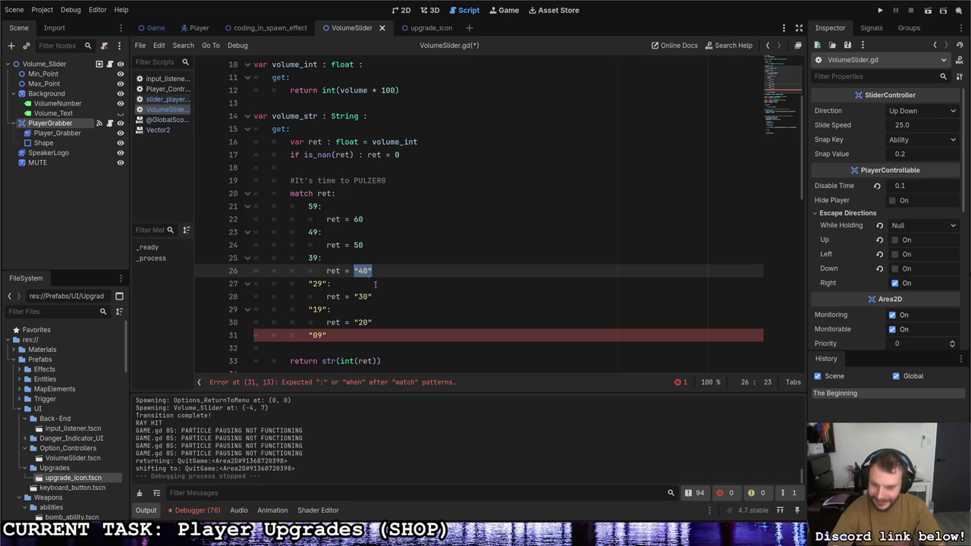
type("40")
Step: Convert the 29 and 19 cases to numeric labels with values 30 and 20
left_click_drag(325, 284, 308, 284)
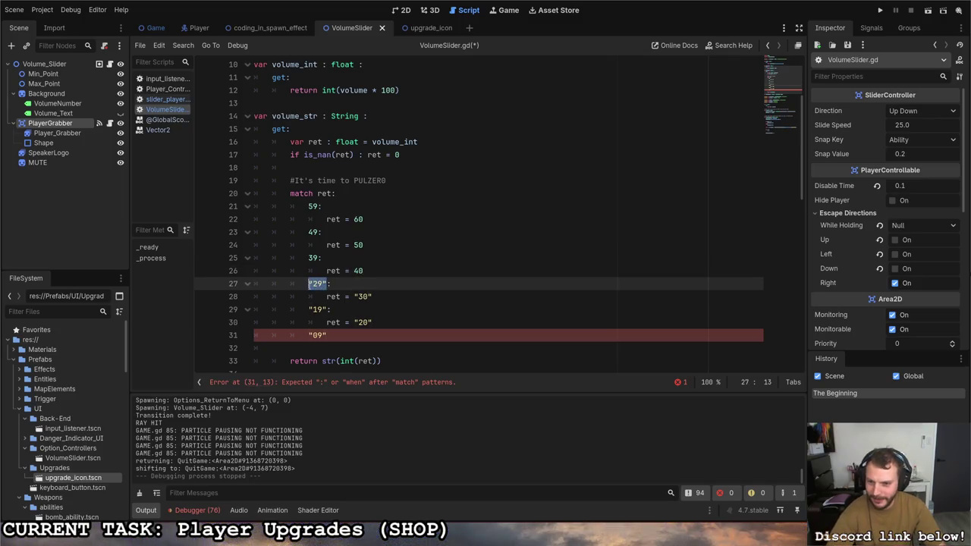
type("29")
key("Delete")
left_click_drag(372, 297, 308, 310)
type("2")
type("30")
type("1")
type("9")
left_click_drag(372, 323, 354, 323)
type("20")
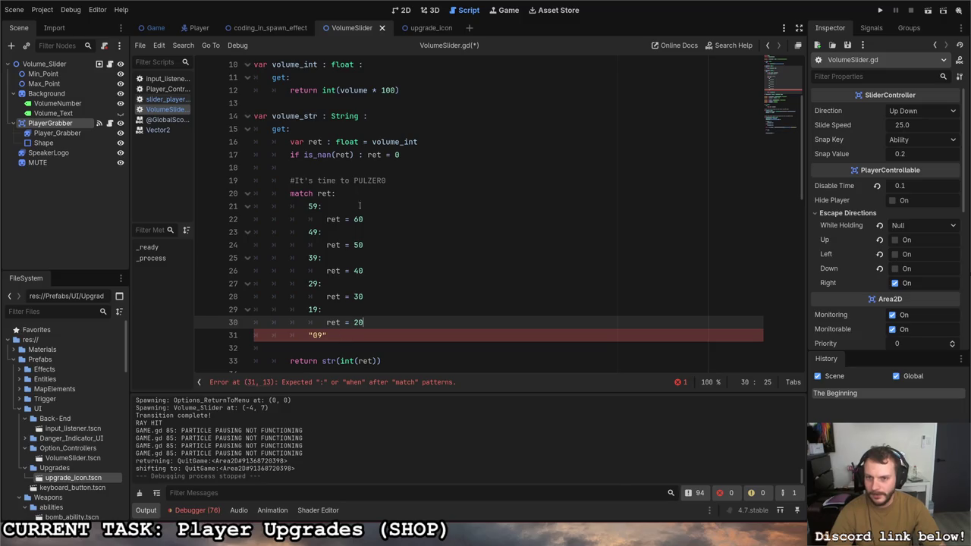
Step: Start a `var PULZER0 =` declaration on a new line below the PULZER0 comment
left_click(393, 181)
key("Return")
type("var PULZE")
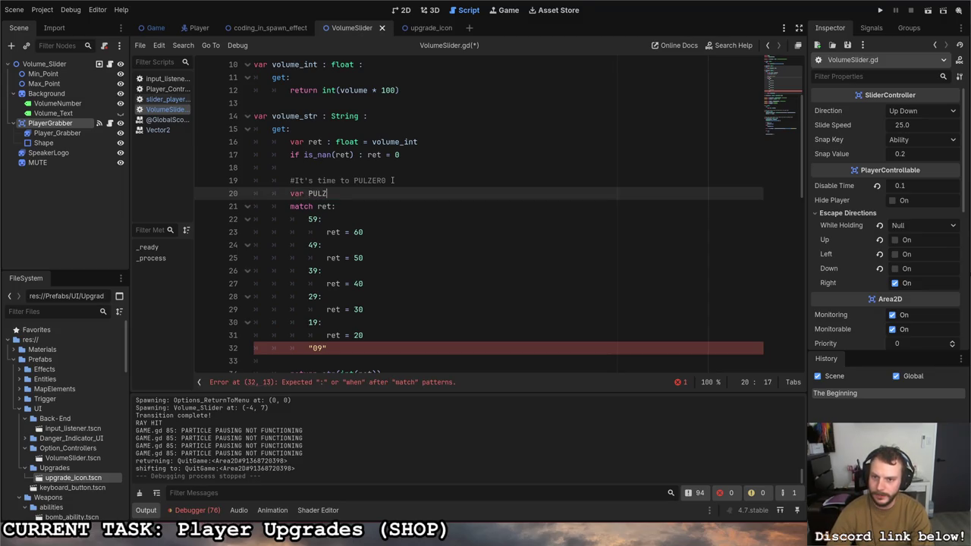
type("R0 =")
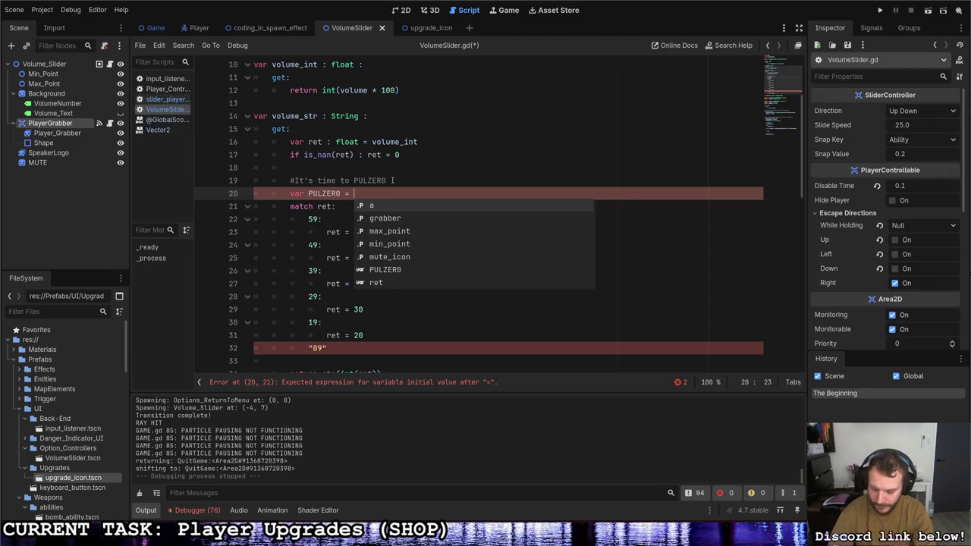
Step: Type the PULZER0 value as 1 if mod(ret+1, 10) == 0, which autocompletes to modulate
type("1")
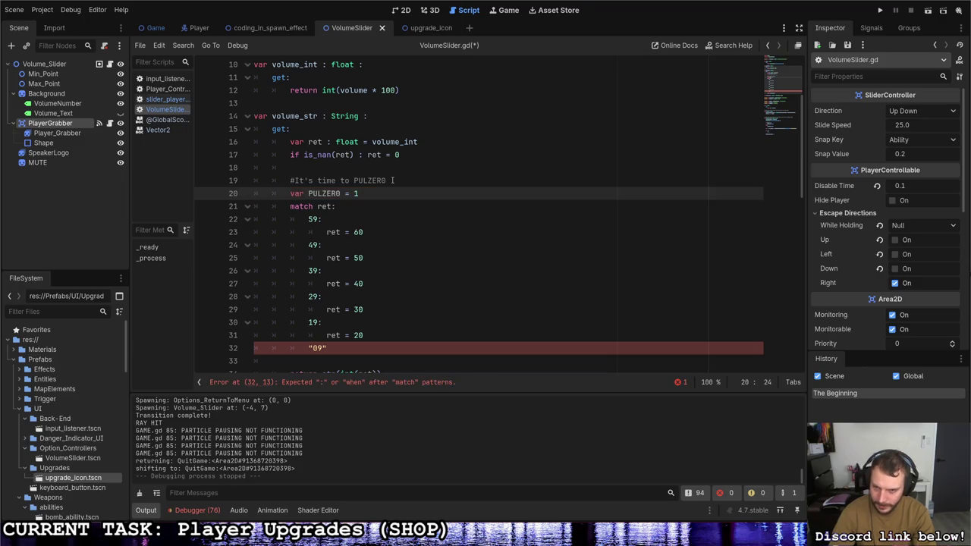
type(" if ")
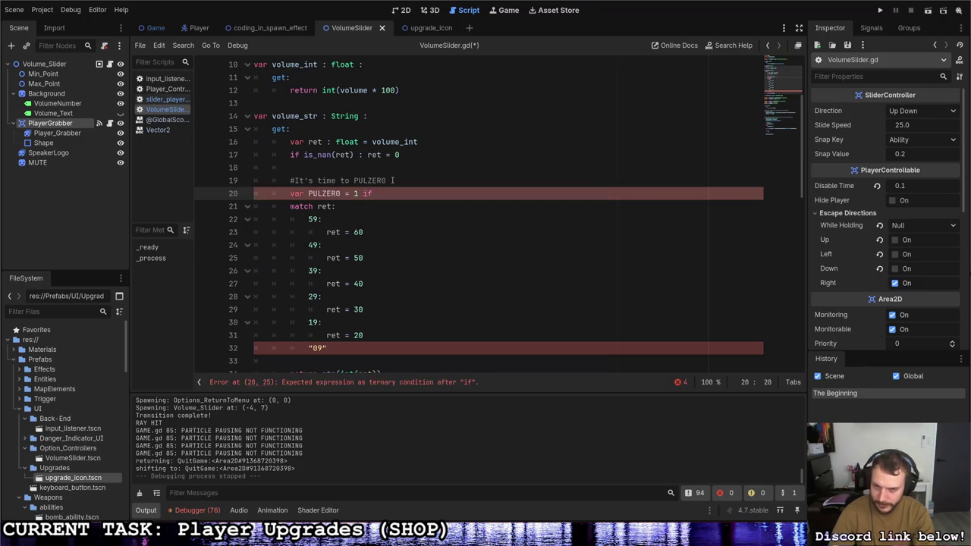
type("mod(")
key("BackSpace")
type("u")
key("Return")
type("(ret+1, 10) == ")
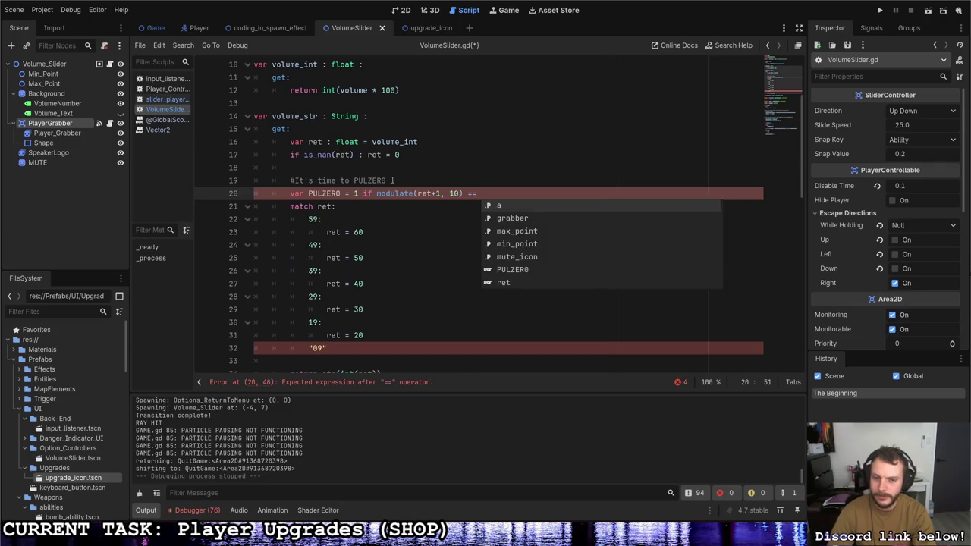
type("0")
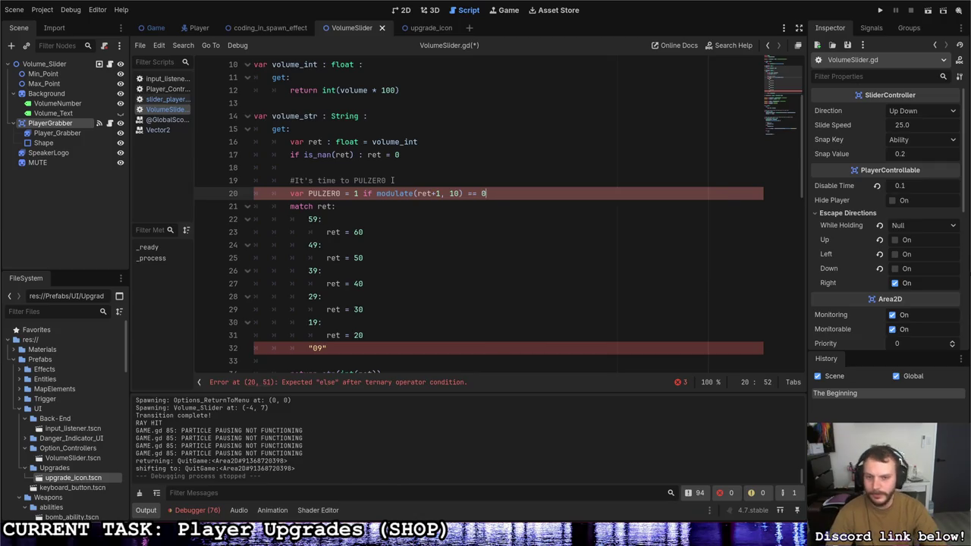
Step: Replace the mistaken modulate call with fmod(ret + 1, 10)
left_click(395, 193)
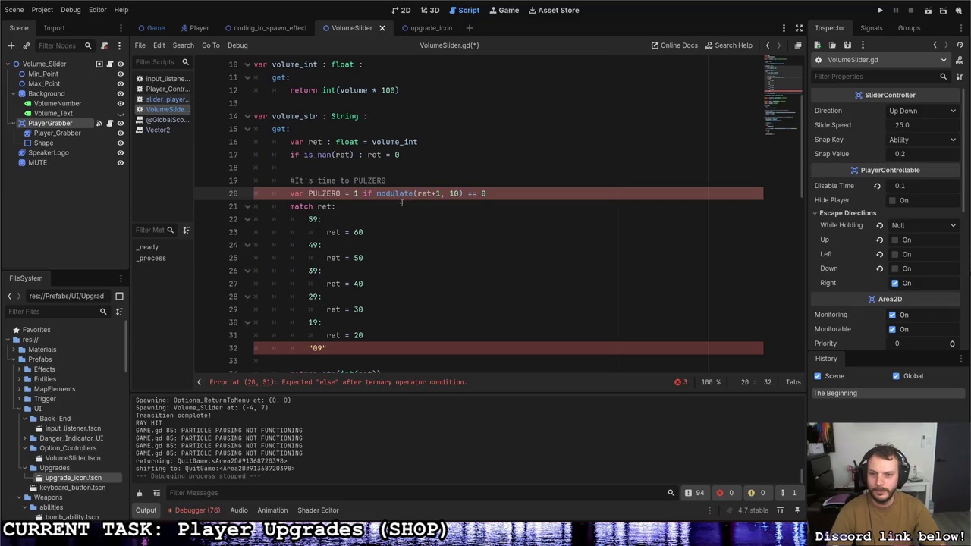
mouse_move(411, 194)
left_click_drag(416, 194, 377, 193)
key("BackSpace")
left_click_drag(441, 194, 377, 194)
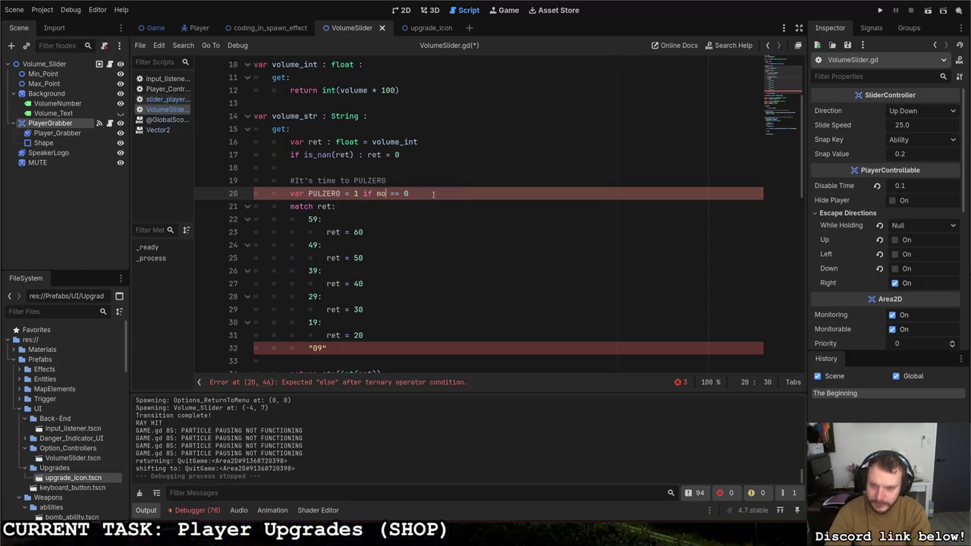
type("mod")
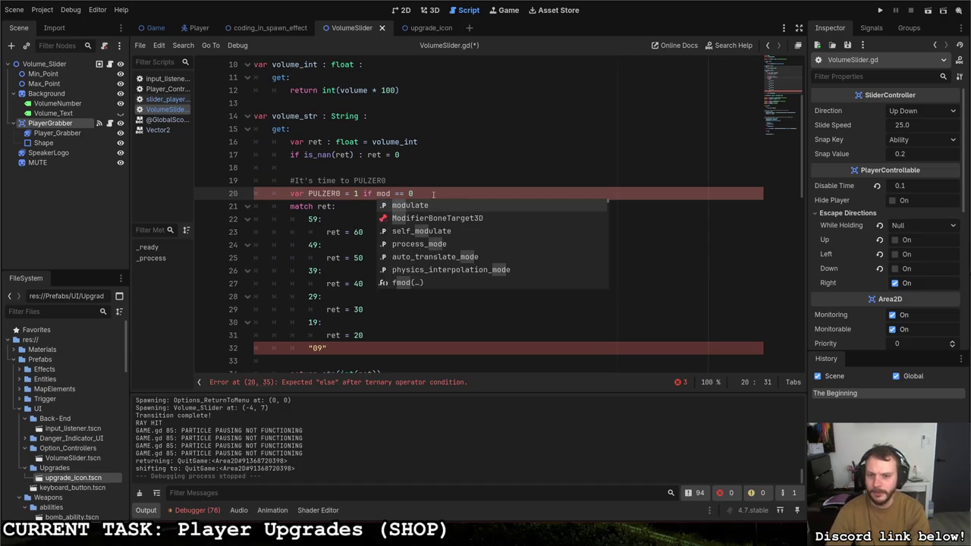
left_click(407, 282)
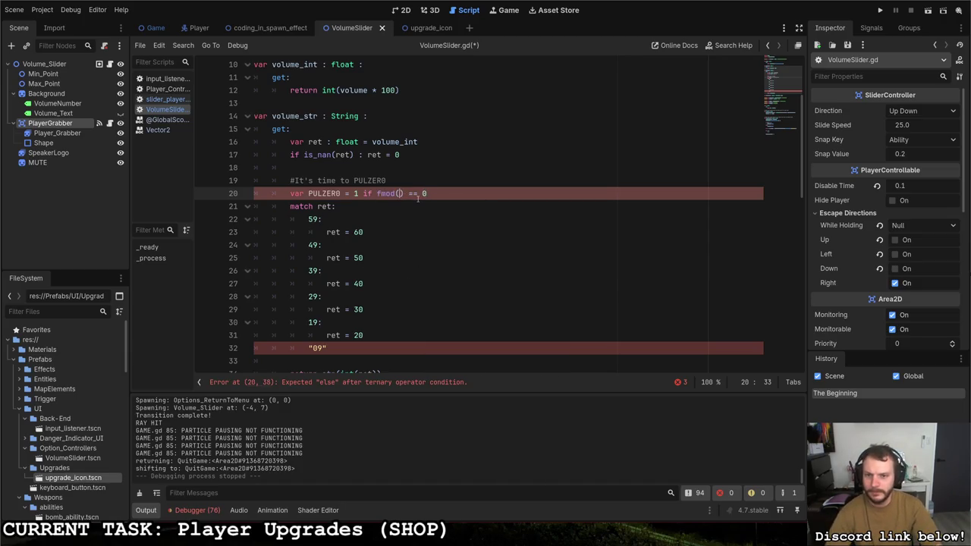
type("ret")
type(" + 1, ")
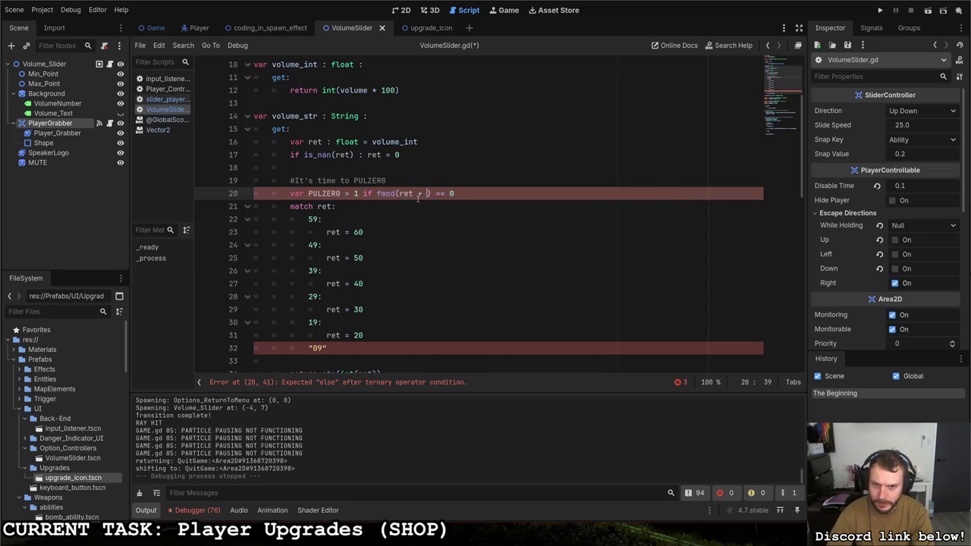
type("10")
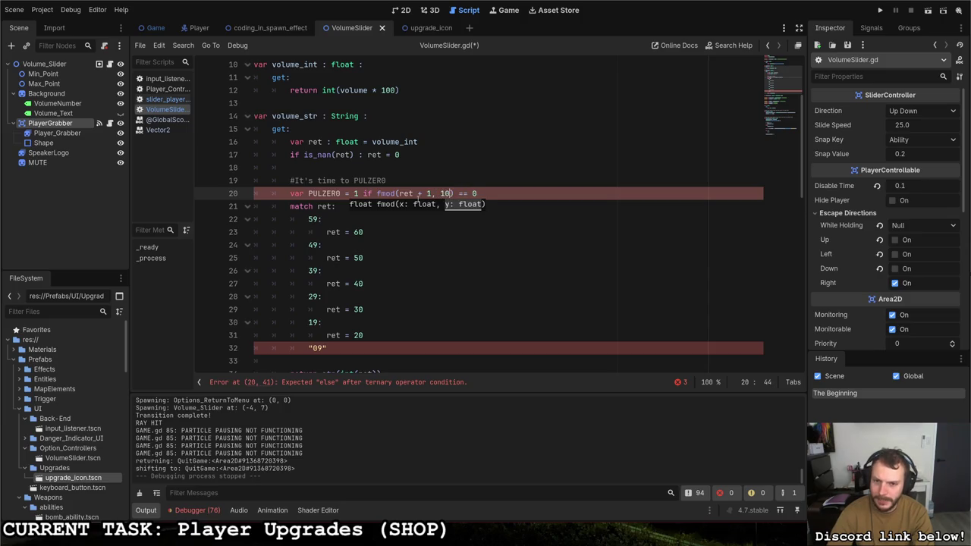
Step: Finish the ternary with else 0 and save the script
key("End")
key("ctrl+s")
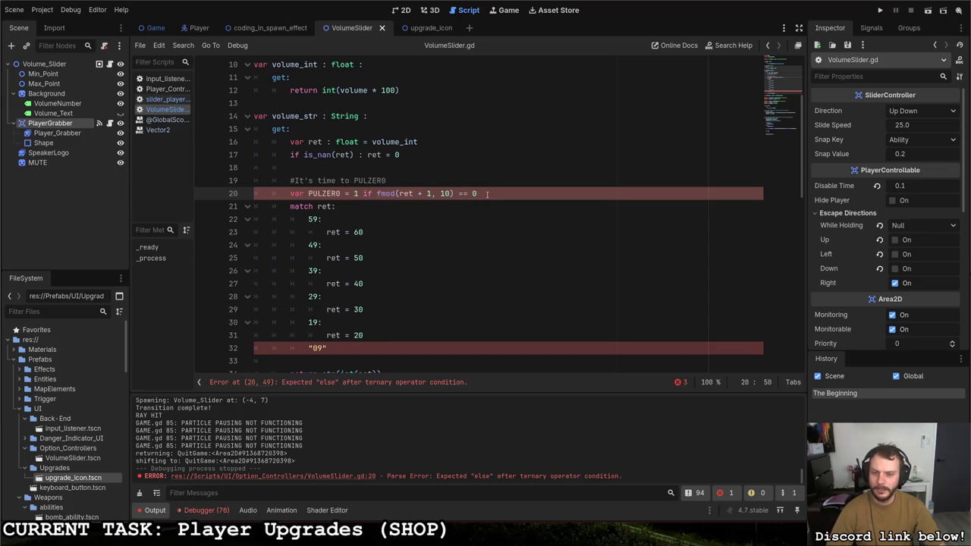
type("else 0")
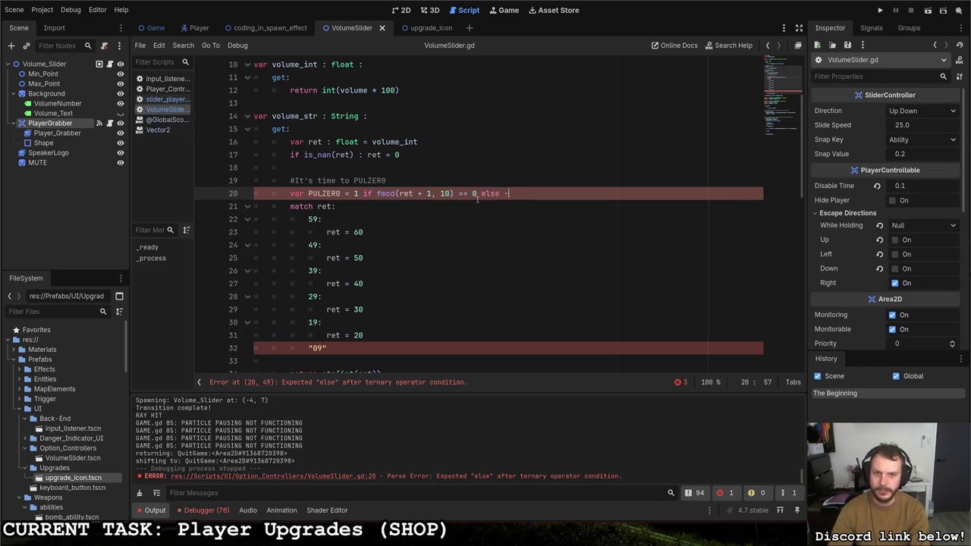
key("ctrl+s")
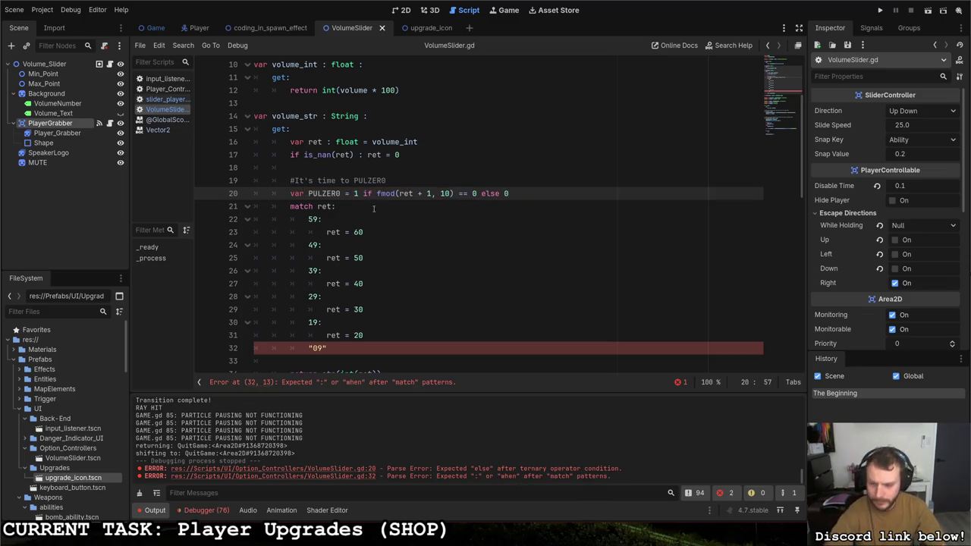
key("Down")
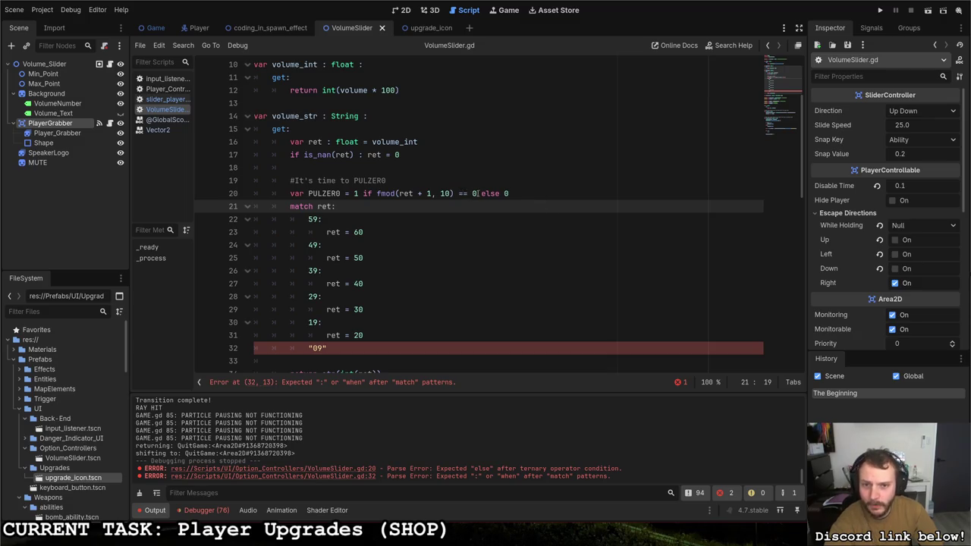
left_click(476, 193)
key("BackSpace")
type("0")
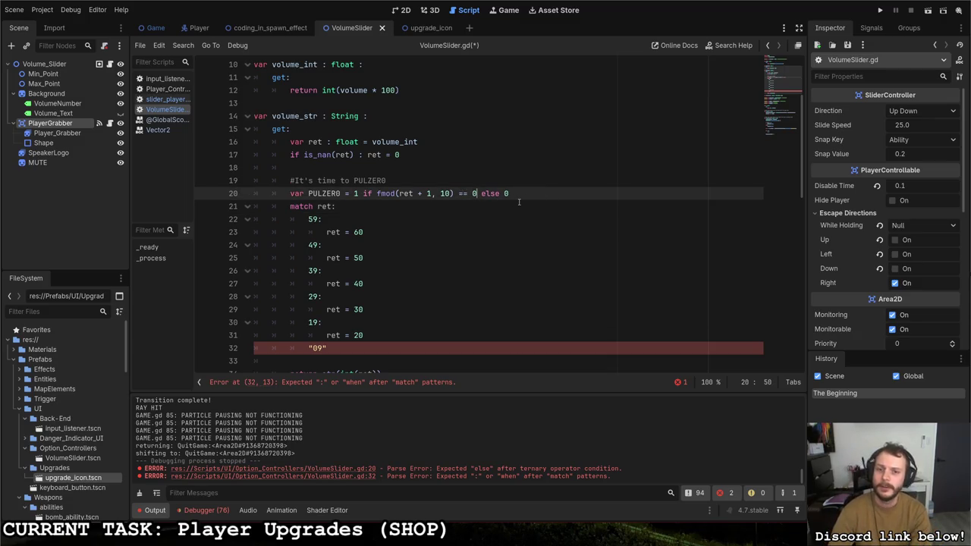
mouse_move(290, 207)
left_mouse_down()
mouse_move(362, 316)
mouse_move(364, 342)
left_mouse_up()
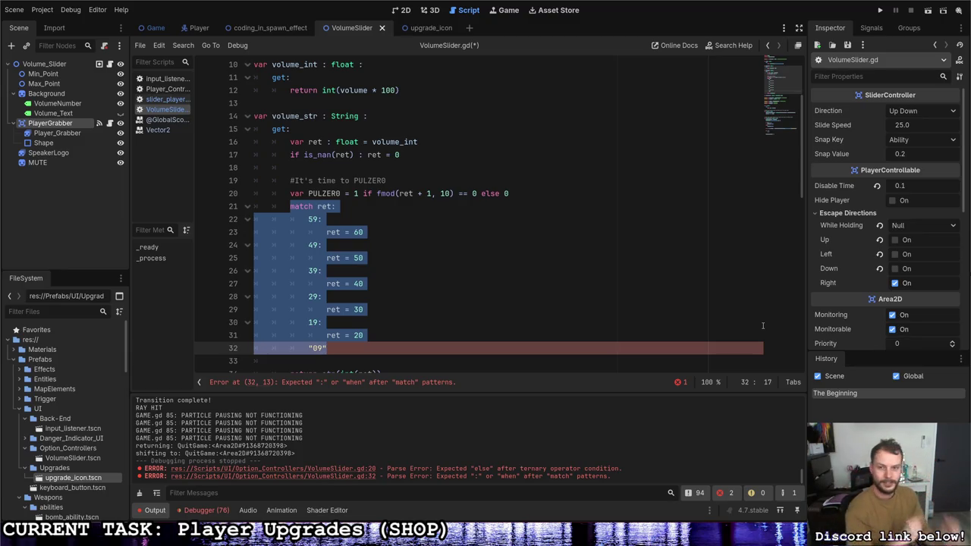
scroll(424, 228, "up", 2)
left_click(403, 167)
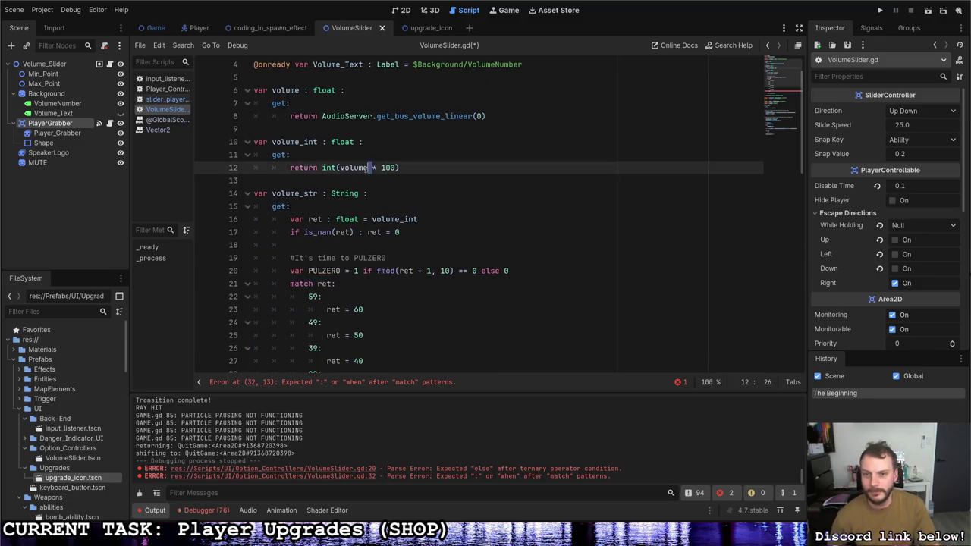
left_click_drag(403, 168, 322, 168)
scroll(357, 227, "down", 2)
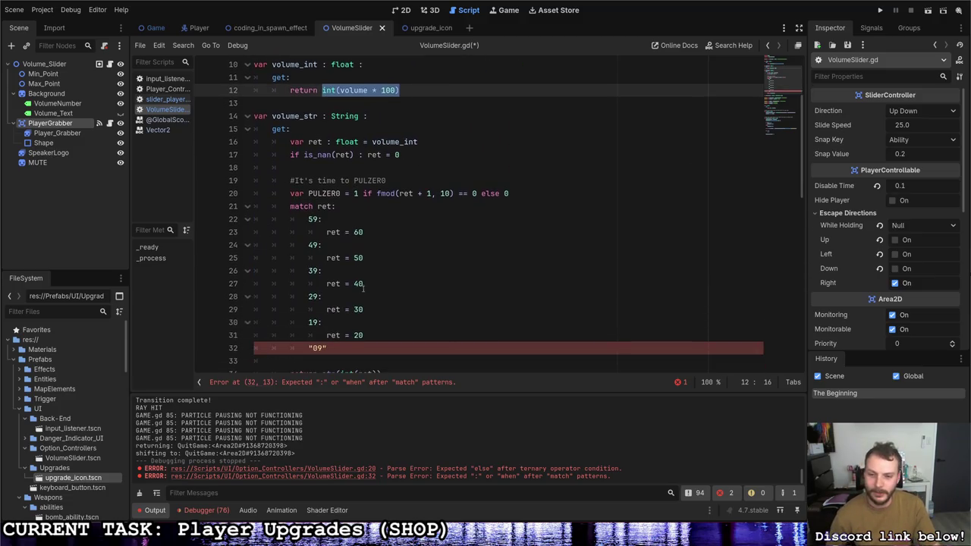
left_click_drag(364, 284, 359, 270)
left_click(313, 271)
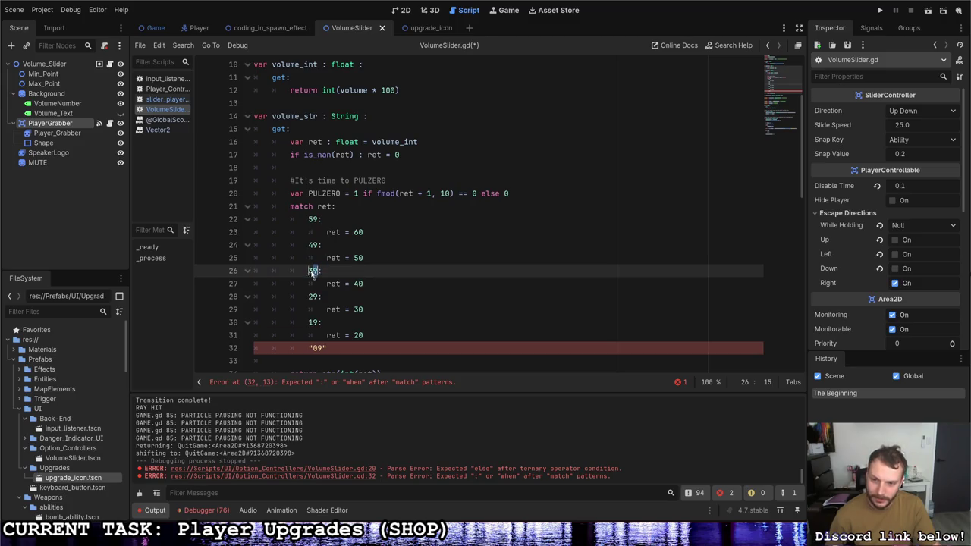
key("End")
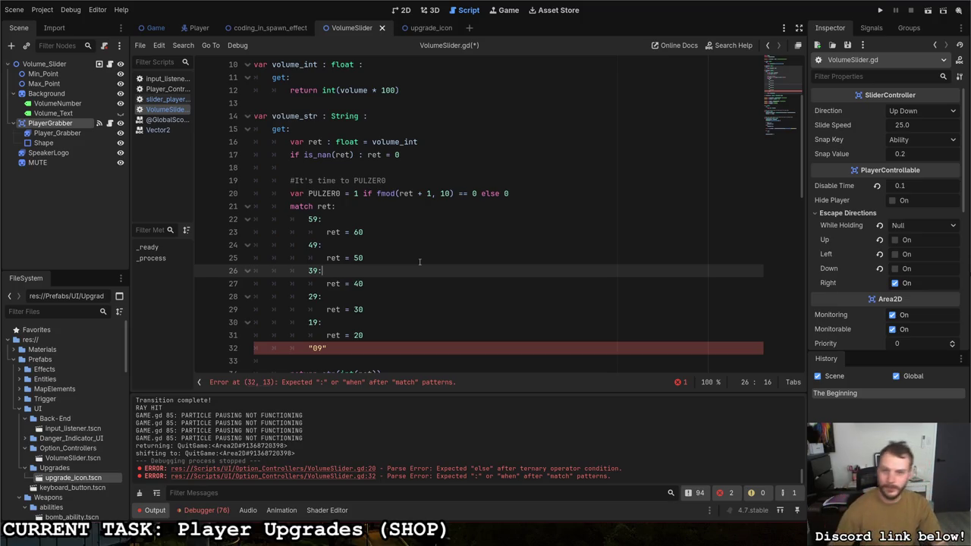
key("ctrl+s")
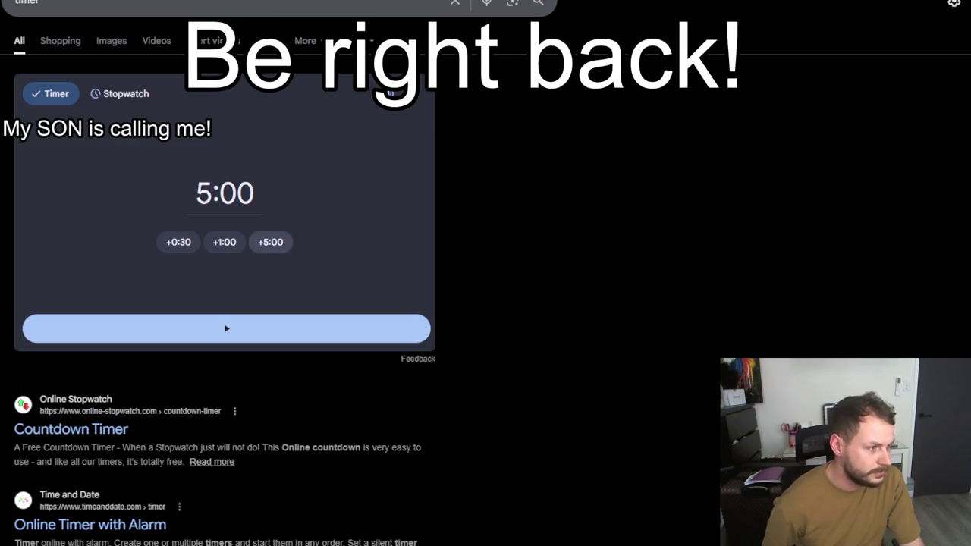
Step: Raise the timer to 30:00 with four +5:00 clicks, start it, and make it full screen
left_click(270, 242)
left_click(270, 242)
left_click(270, 242)
left_click(270, 242)
left_click(270, 242)
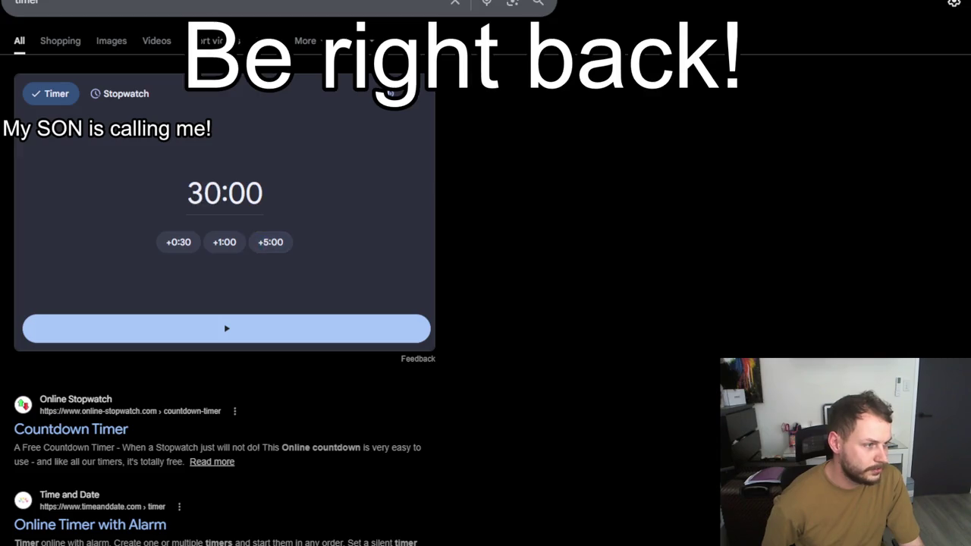
left_click(226, 328)
left_click(421, 93)
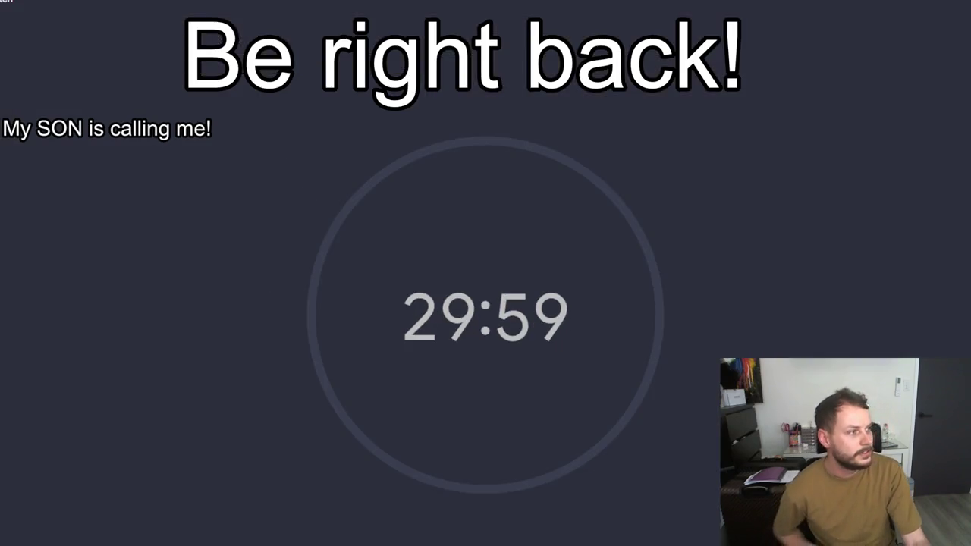